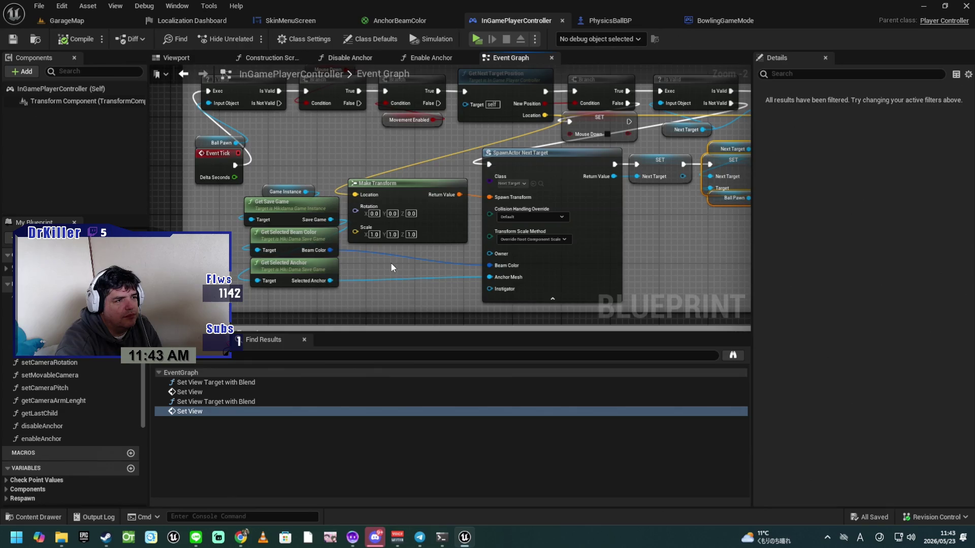
Browse the Event Tick, On Possess Event and Pause Menu groups of the InGamePlayerController graph.
mouse_move(388, 262)
mouse_down()
mouse_move(482, 306)
mouse_move(277, 322)
mouse_up()
drag(607, 257, 473, 249)
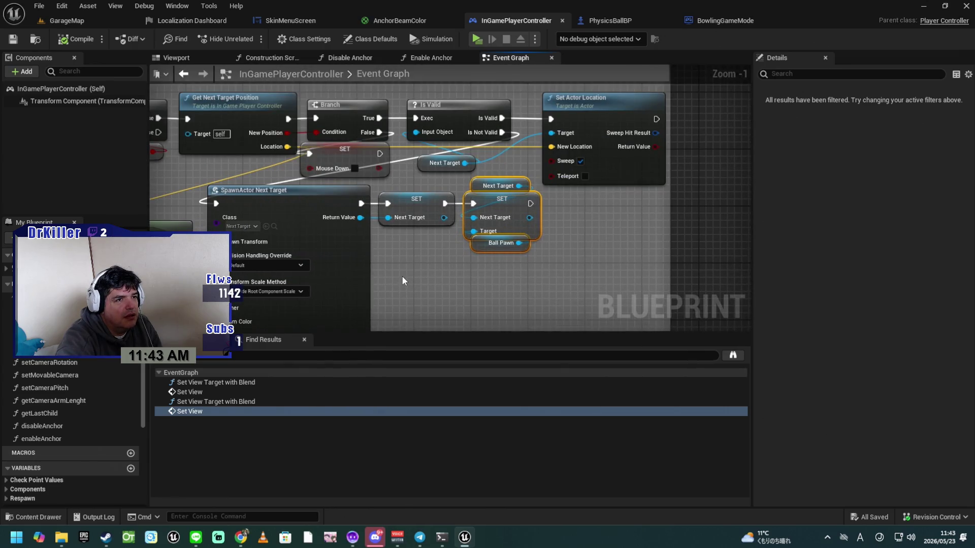
scroll(402, 276, up, 1)
mouse_move(421, 294)
mouse_down()
mouse_move(476, 288)
mouse_move(432, 197)
mouse_up()
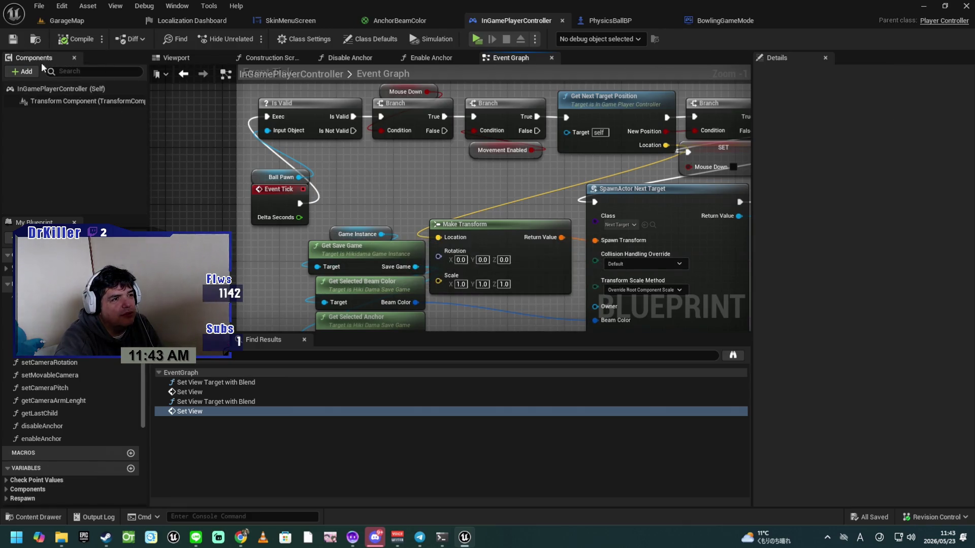
mouse_move(192, 219)
mouse_down()
mouse_move(207, 135)
mouse_move(196, 102)
mouse_up()
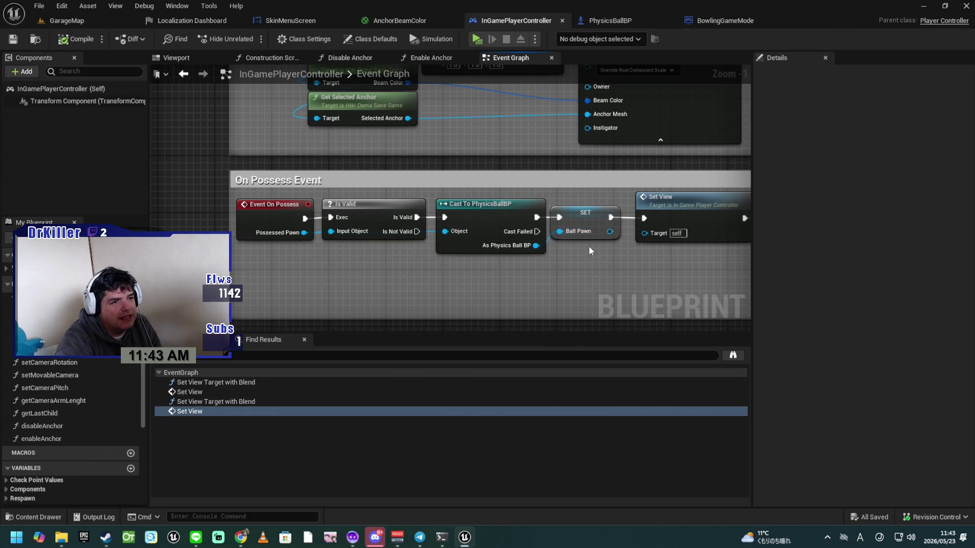
click(588, 218)
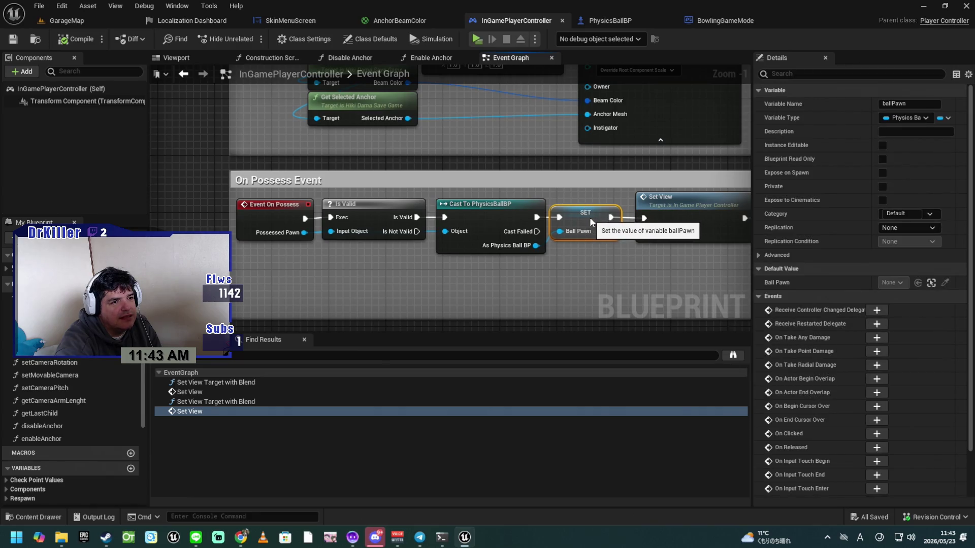
mouse_move(590, 217)
mouse_down()
mouse_move(514, 271)
mouse_move(370, 252)
mouse_up()
drag(586, 297, 508, 282)
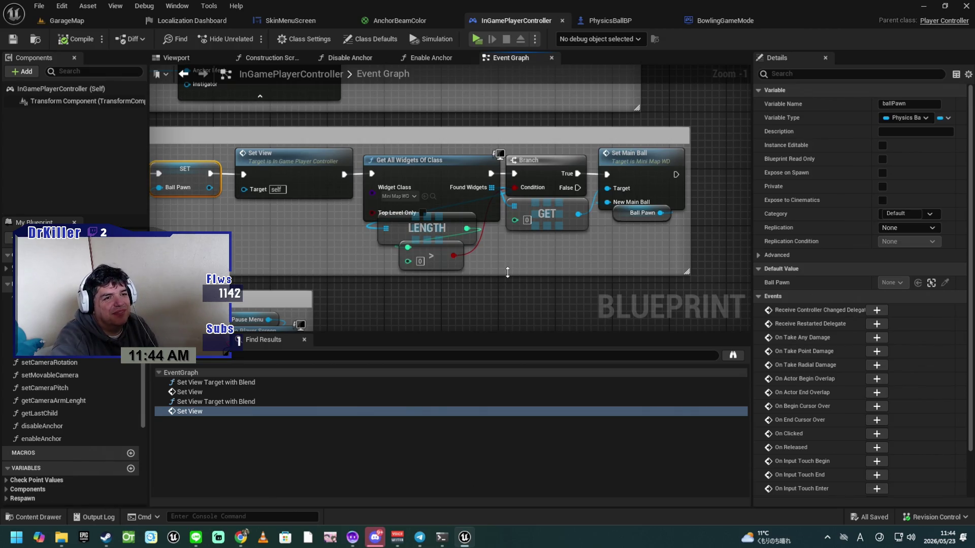
drag(530, 272, 682, 233)
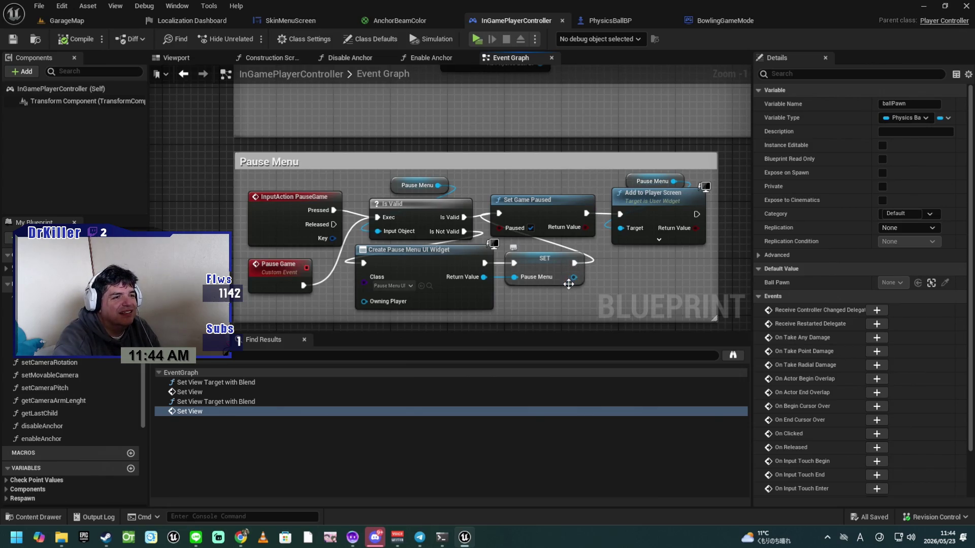
drag(205, 279, 246, 199)
scroll(245, 223, down, 2)
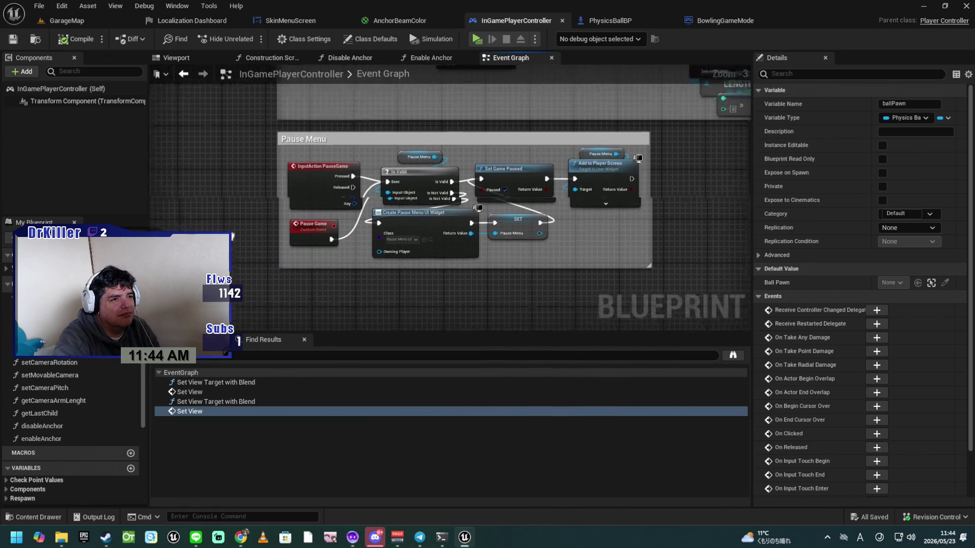
click(221, 199)
drag(231, 203, 214, 362)
drag(220, 216, 217, 277)
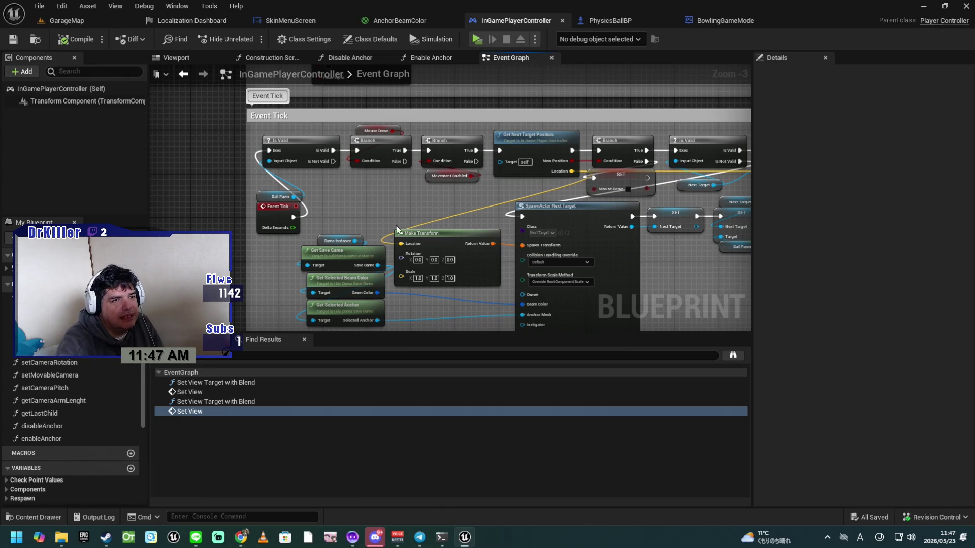
Return to the top row of Event Tick nodes and the SpawnActor Next Target nodes.
scroll(682, 272, up, 1)
scroll(551, 263, up, 2)
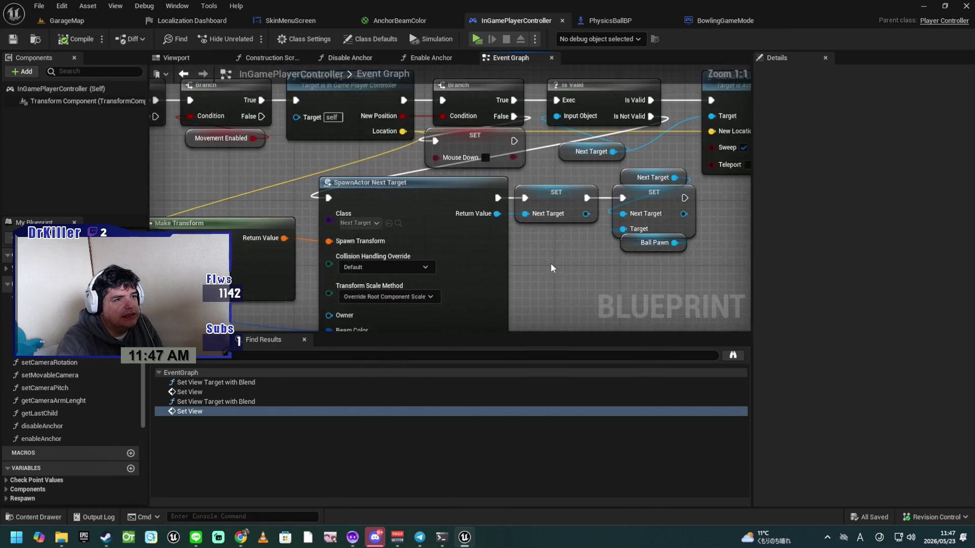
mouse_move(556, 263)
mouse_down()
mouse_move(546, 267)
mouse_move(544, 330)
mouse_up()
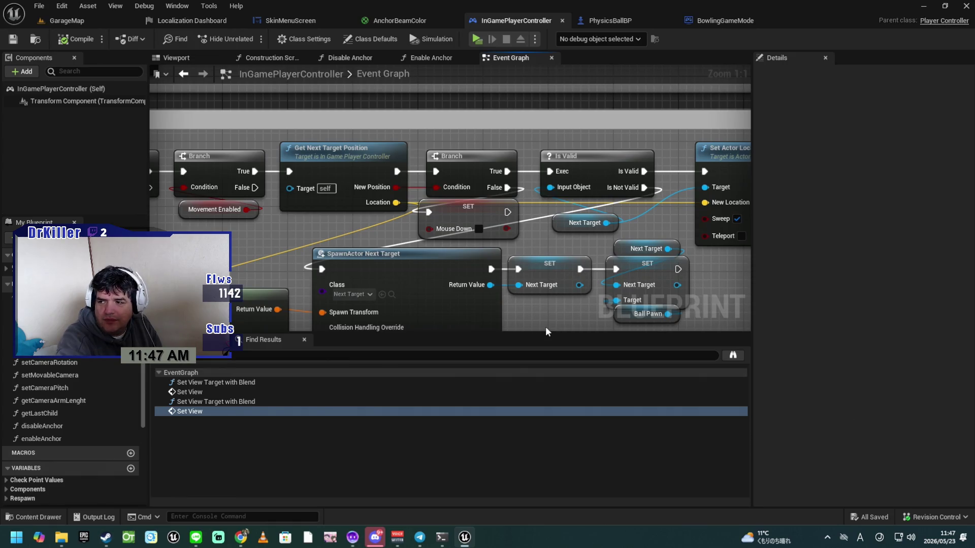
mouse_move(562, 319)
mouse_down()
mouse_move(545, 258)
mouse_move(485, 194)
mouse_move(506, 257)
mouse_up()
scroll(504, 222, down, 1)
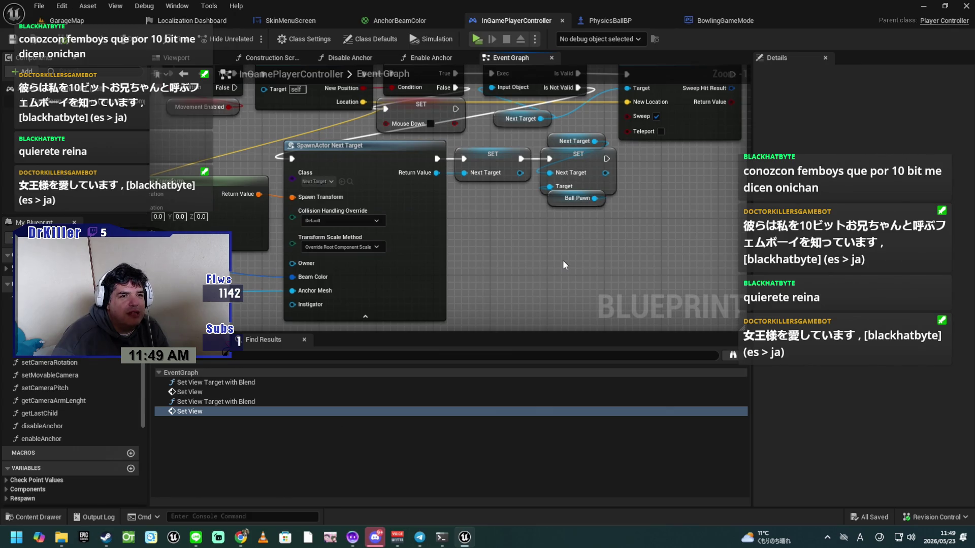
mouse_move(666, 205)
mouse_down()
mouse_move(656, 252)
mouse_move(630, 269)
mouse_move(590, 286)
mouse_move(510, 295)
mouse_move(664, 254)
mouse_up()
mouse_move(576, 274)
mouse_down()
mouse_move(546, 314)
mouse_move(624, 272)
mouse_up()
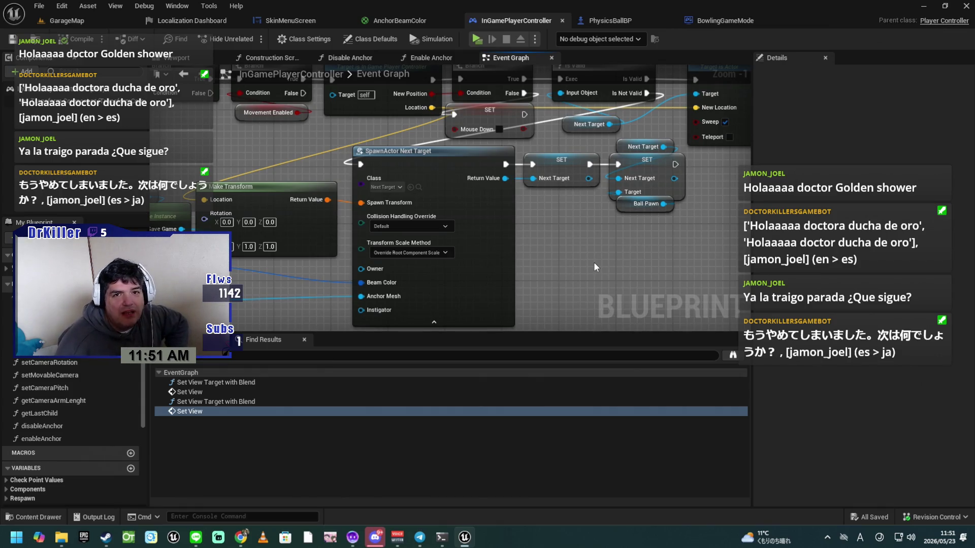
Save InGamePlayerController, then check the On Possess Event, SpawnActor and Event Tick areas.
scroll(613, 277, down, 2)
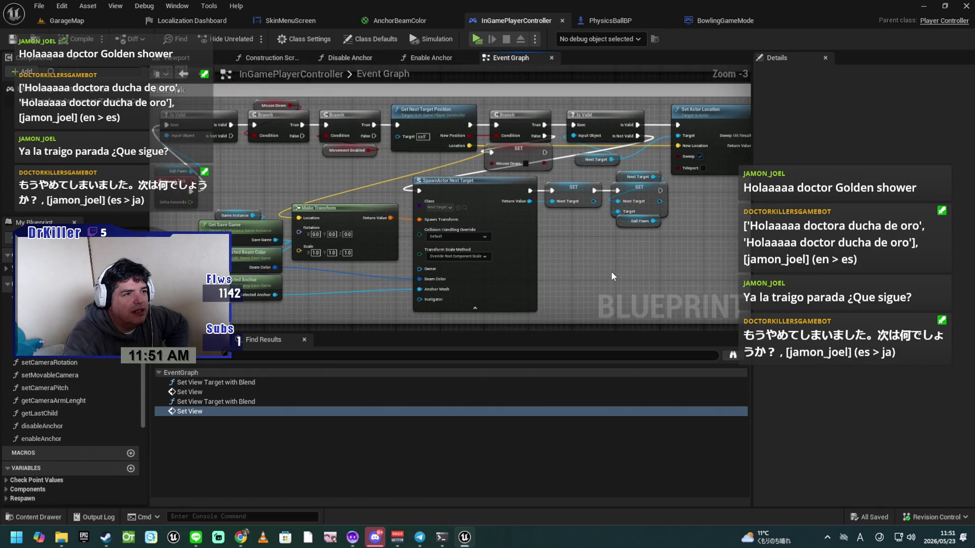
scroll(610, 271, down, 1)
click(12, 40)
mouse_move(248, 193)
mouse_down()
mouse_move(178, 181)
mouse_move(226, 84)
mouse_up()
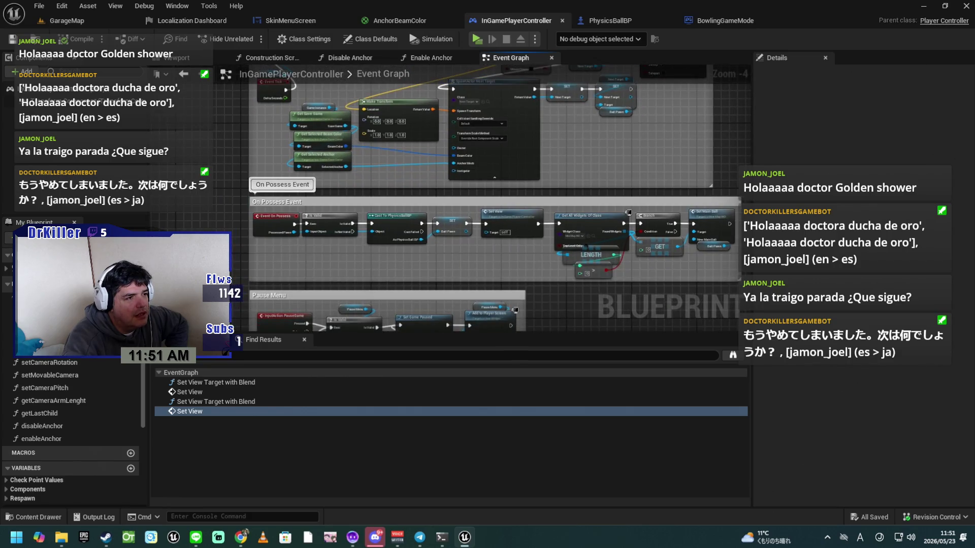
scroll(227, 215, up, 1)
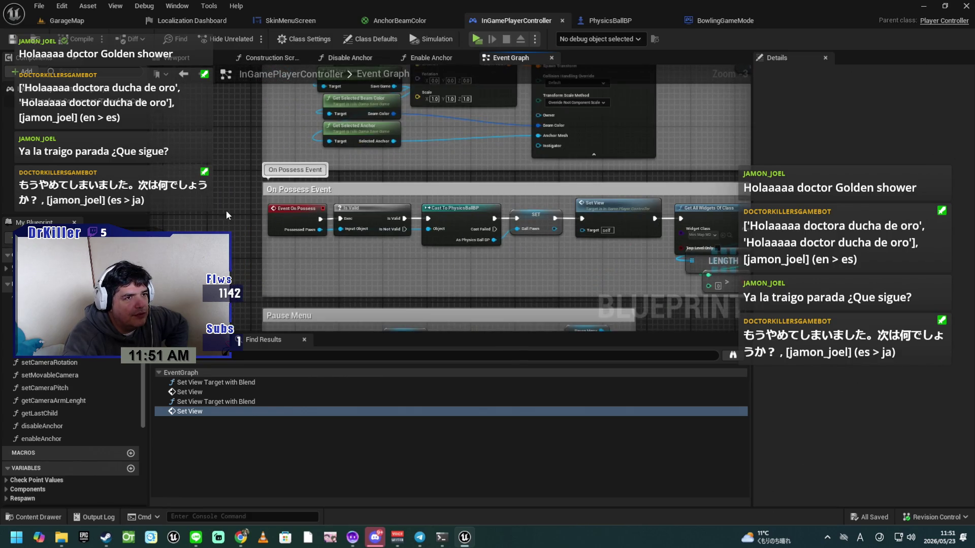
drag(227, 216, 213, 281)
scroll(217, 212, down, 1)
mouse_move(217, 211)
mouse_down()
mouse_move(213, 279)
mouse_move(204, 200)
mouse_up()
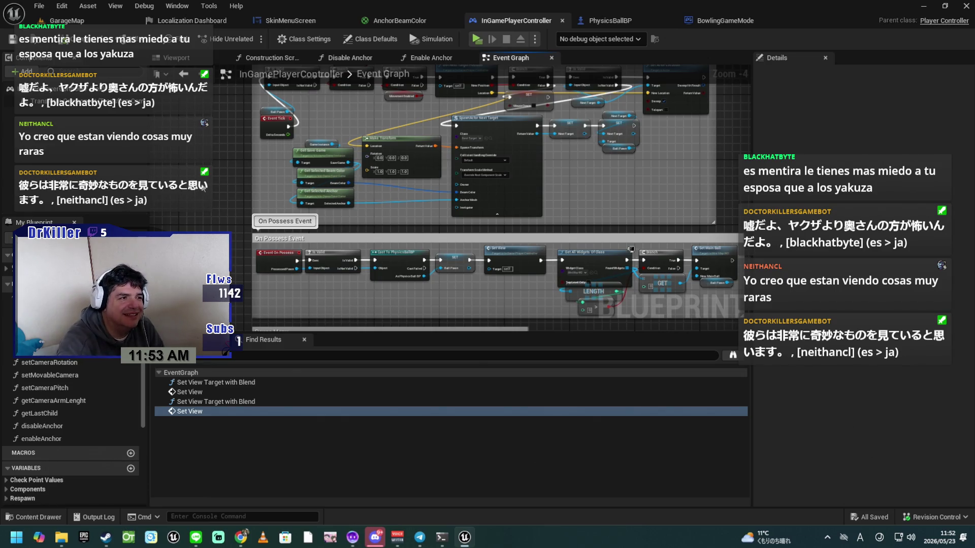
Save again, then check the Set Actor Location, Pause Menu, On Player Destroyed and Begin to Play areas.
scroll(224, 193, up, 1)
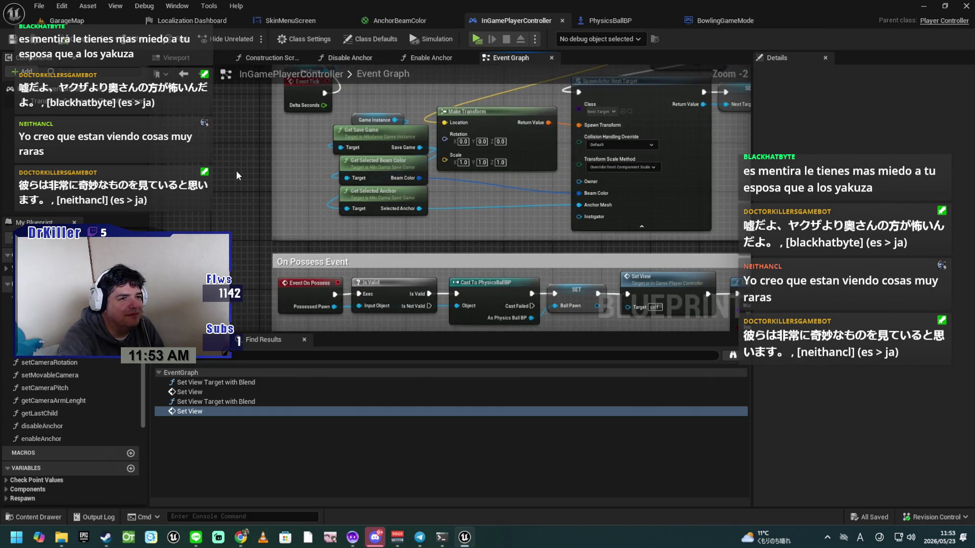
scroll(236, 170, up, 1)
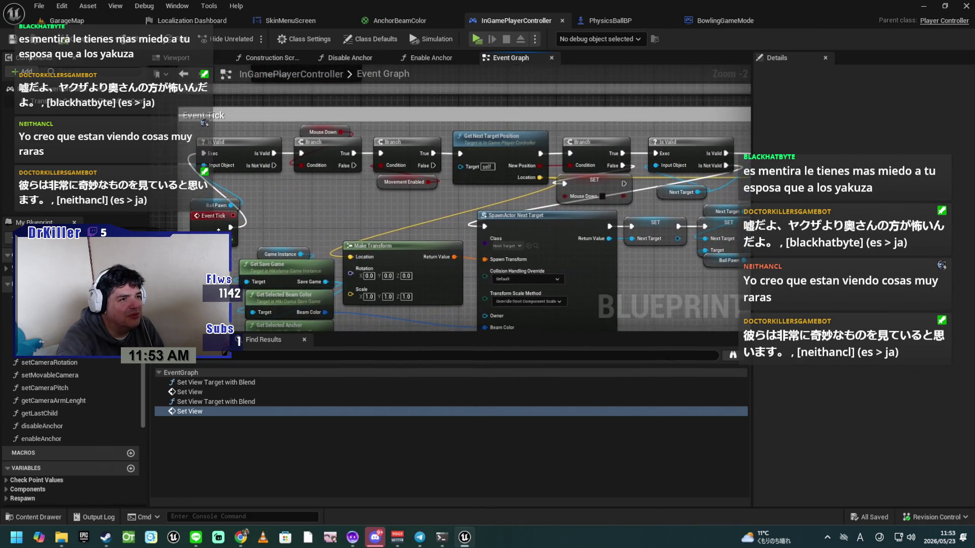
click(11, 39)
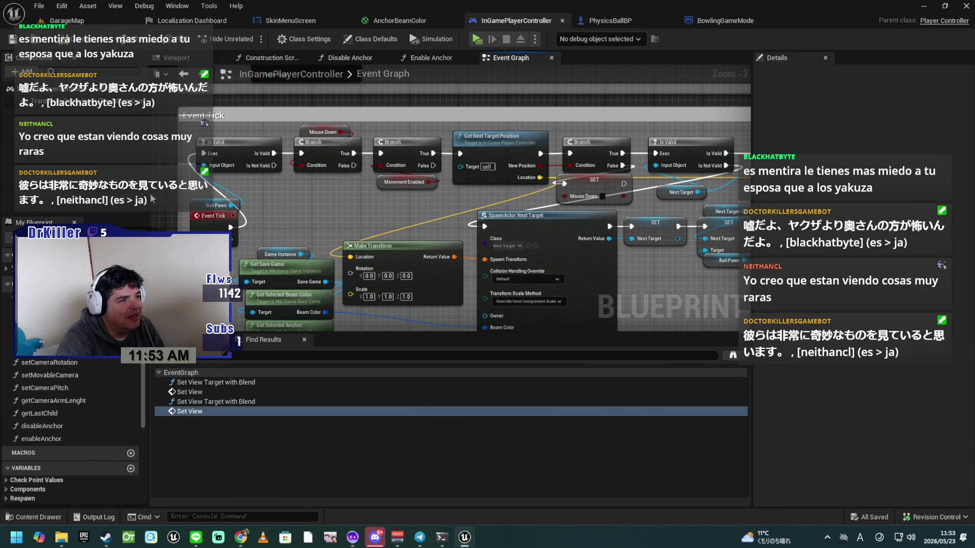
mouse_move(529, 203)
mouse_down()
mouse_move(448, 153)
mouse_move(556, 220)
mouse_move(540, 180)
mouse_move(530, 210)
mouse_move(603, 177)
mouse_move(589, 294)
mouse_move(502, 275)
mouse_move(632, 236)
mouse_up()
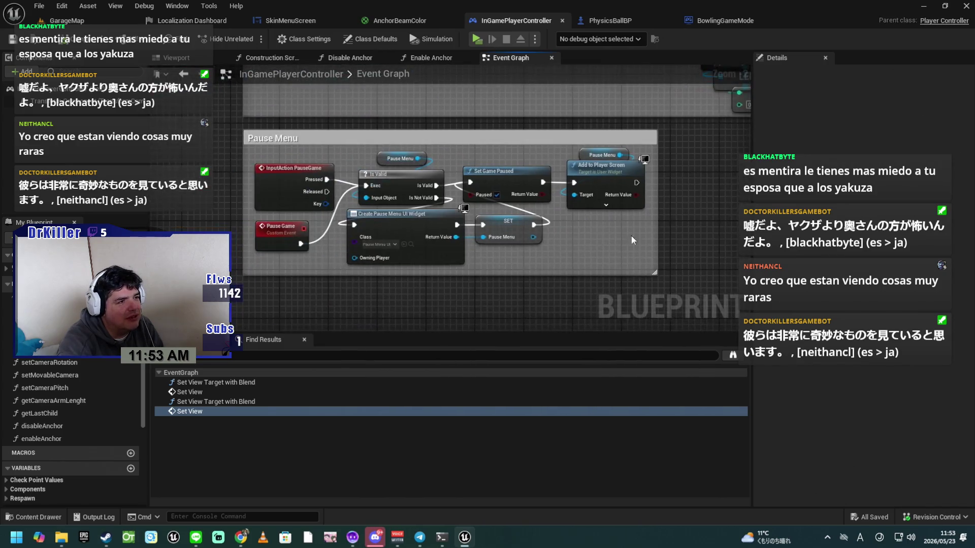
drag(709, 228, 770, 295)
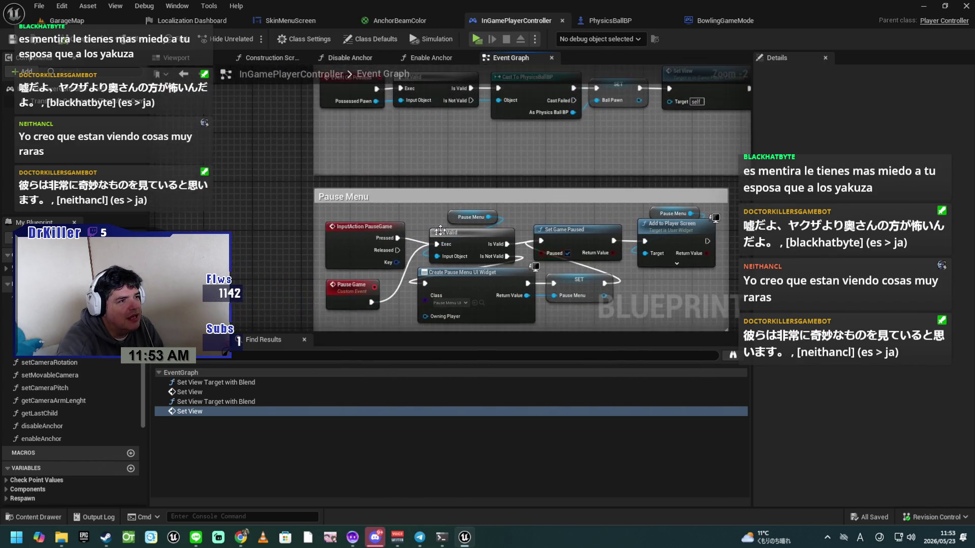
scroll(294, 197, down, 5)
mouse_move(261, 138)
mouse_down()
mouse_move(297, 163)
mouse_move(355, 273)
mouse_move(533, 219)
mouse_up()
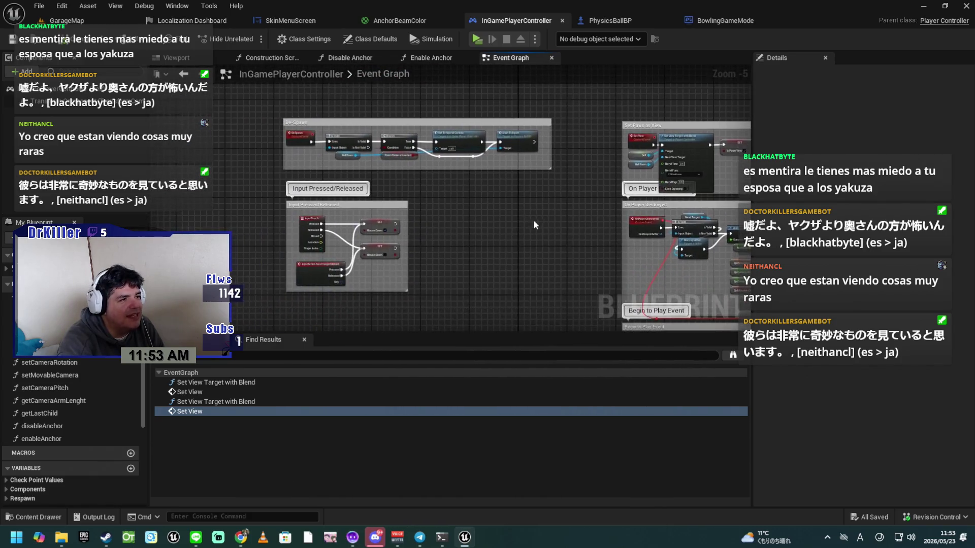
Raise the Input Pressed/Released group and shift the Respawn Camera group up and right.
drag(479, 251, 496, 245)
mouse_move(510, 254)
mouse_down()
mouse_move(446, 283)
mouse_move(388, 287)
mouse_move(460, 290)
mouse_up()
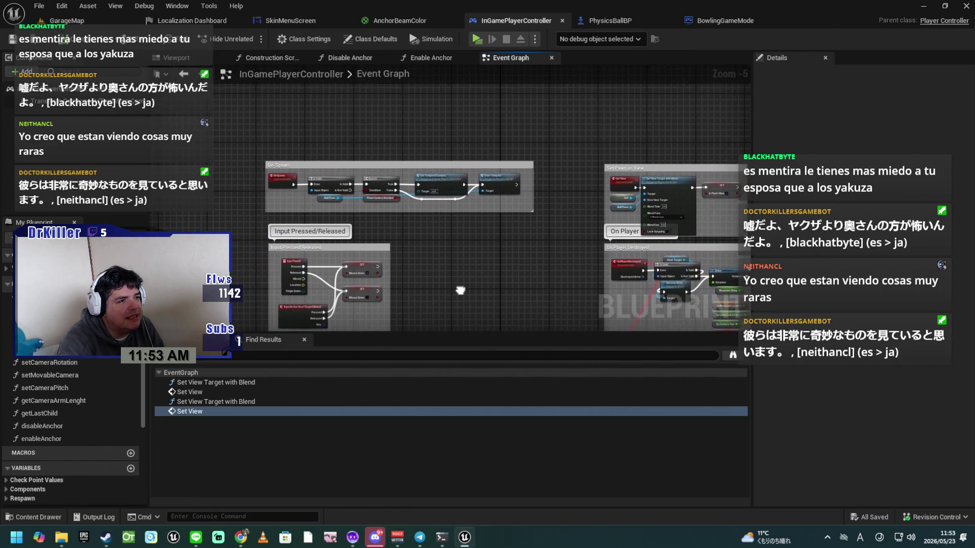
scroll(413, 259, up, 4)
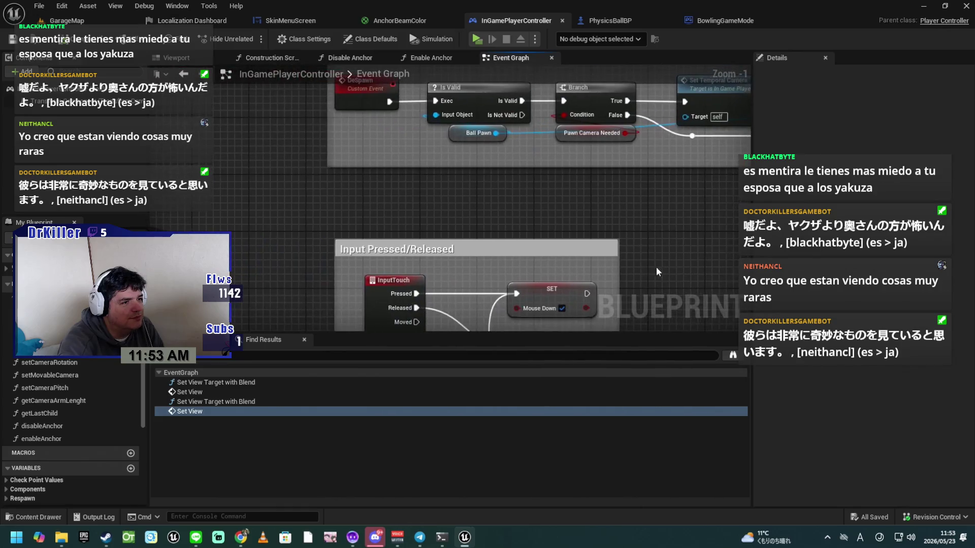
drag(467, 252, 463, 197)
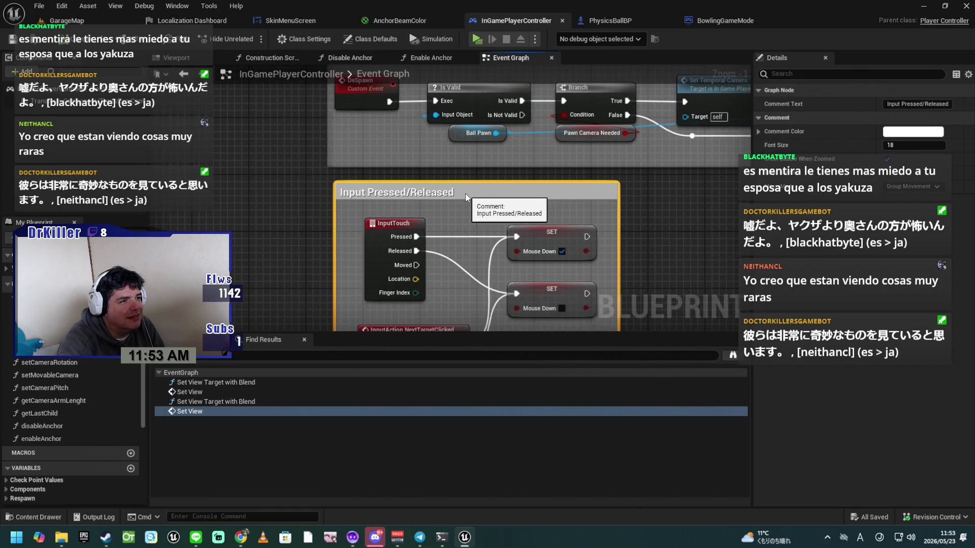
click(654, 261)
scroll(654, 262, down, 5)
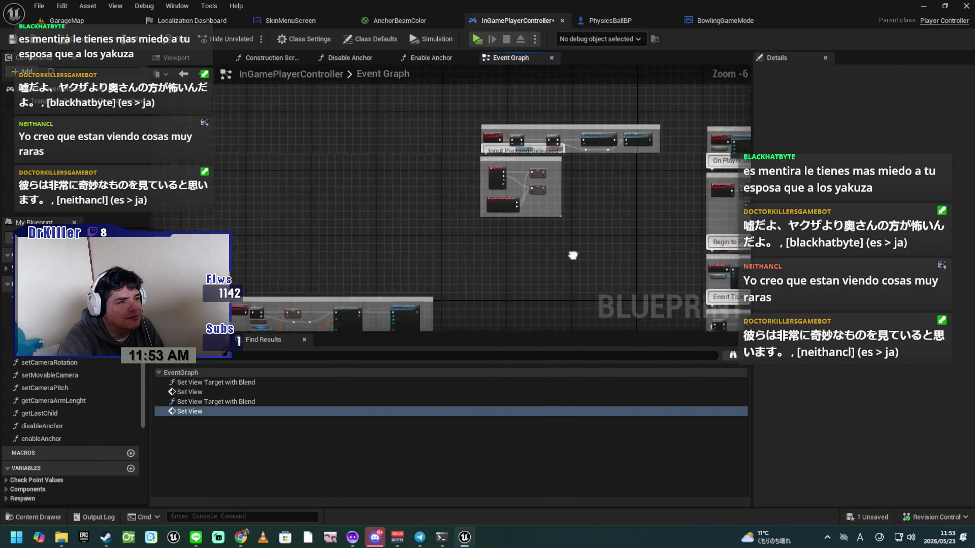
scroll(573, 255, up, 2)
scroll(554, 250, down, 2)
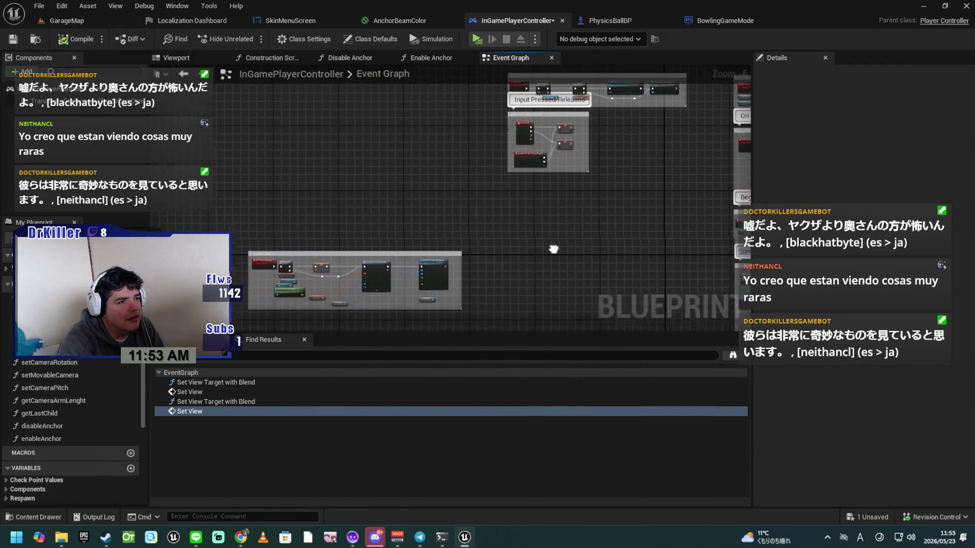
mouse_move(301, 252)
mouse_down()
mouse_move(535, 188)
mouse_move(567, 207)
mouse_up()
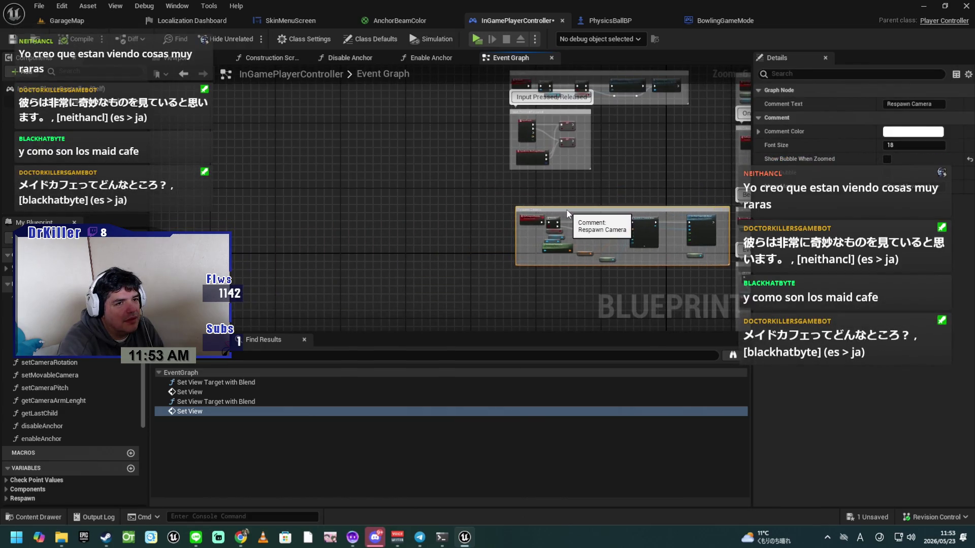
drag(629, 188, 481, 279)
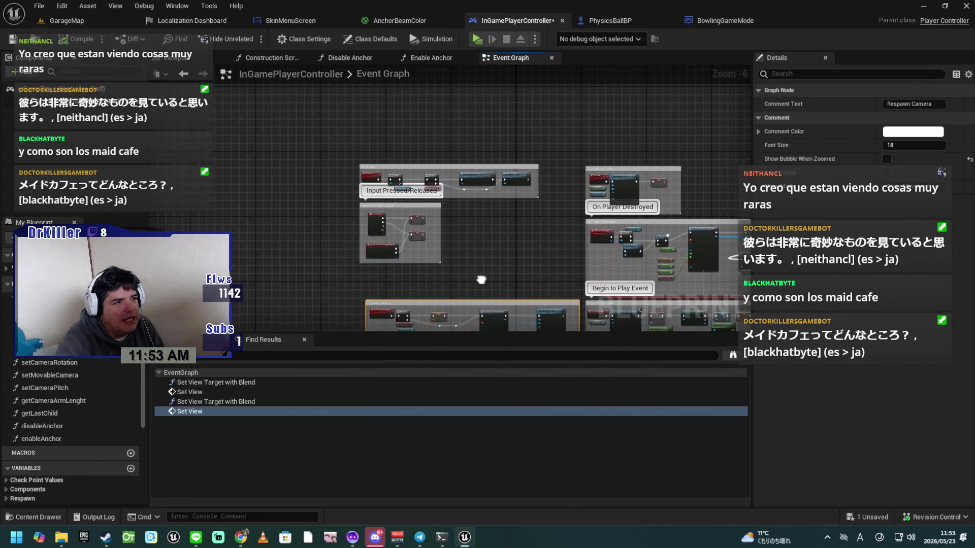
drag(400, 207, 406, 236)
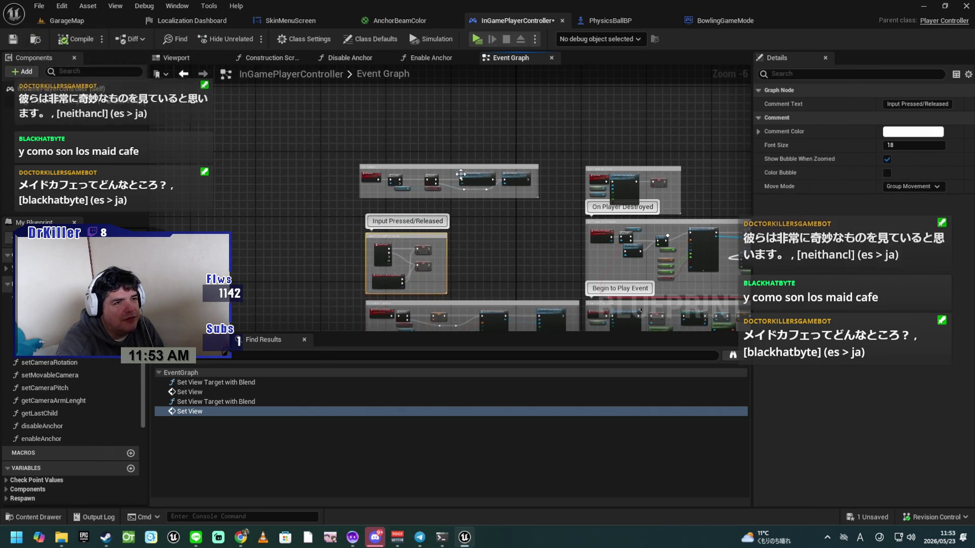
scroll(496, 244, up, 3)
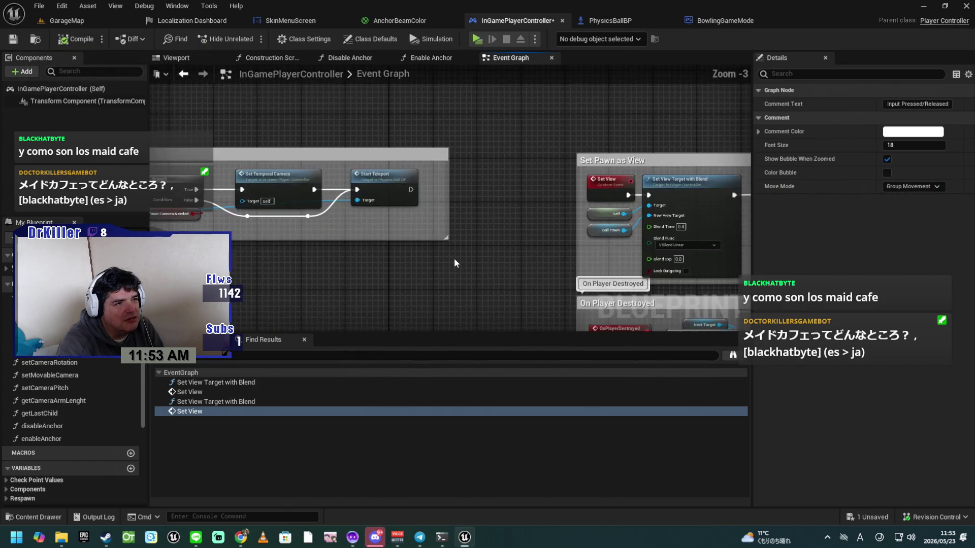
Line up the De-Spawn group and slot Input Pressed/Released directly beneath it.
mouse_move(430, 159)
mouse_down()
mouse_move(490, 169)
mouse_move(546, 163)
mouse_up()
drag(430, 282, 570, 171)
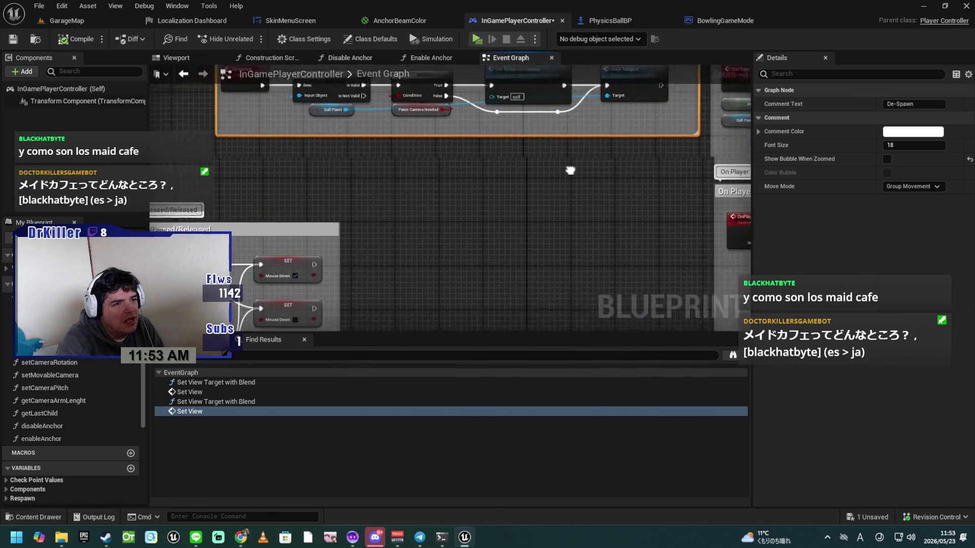
scroll(570, 170, down, 1)
drag(479, 237, 572, 268)
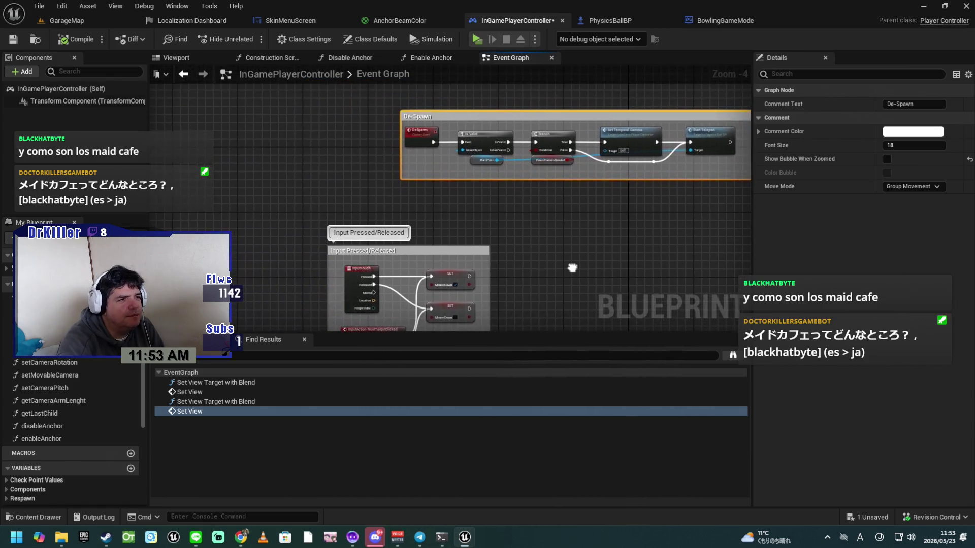
drag(429, 251, 510, 211)
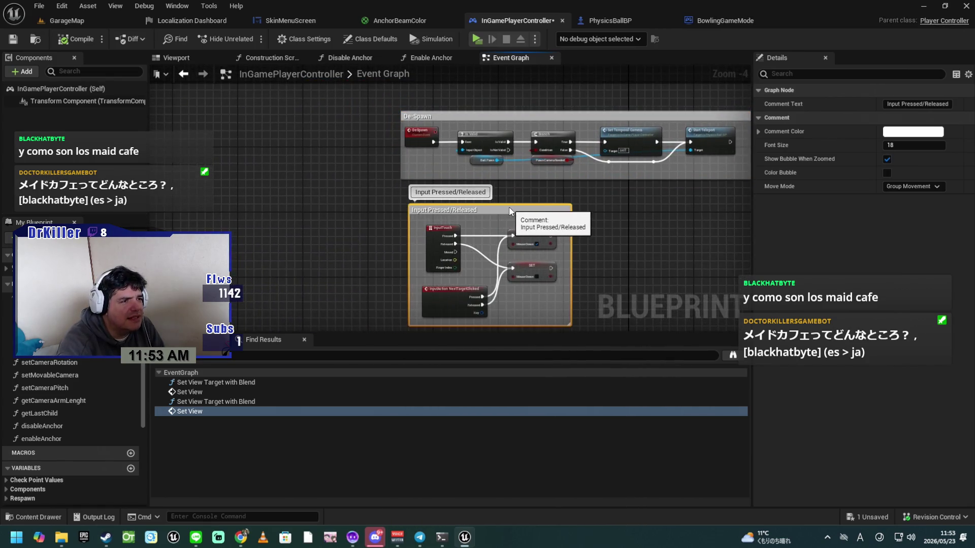
scroll(563, 225, up, 3)
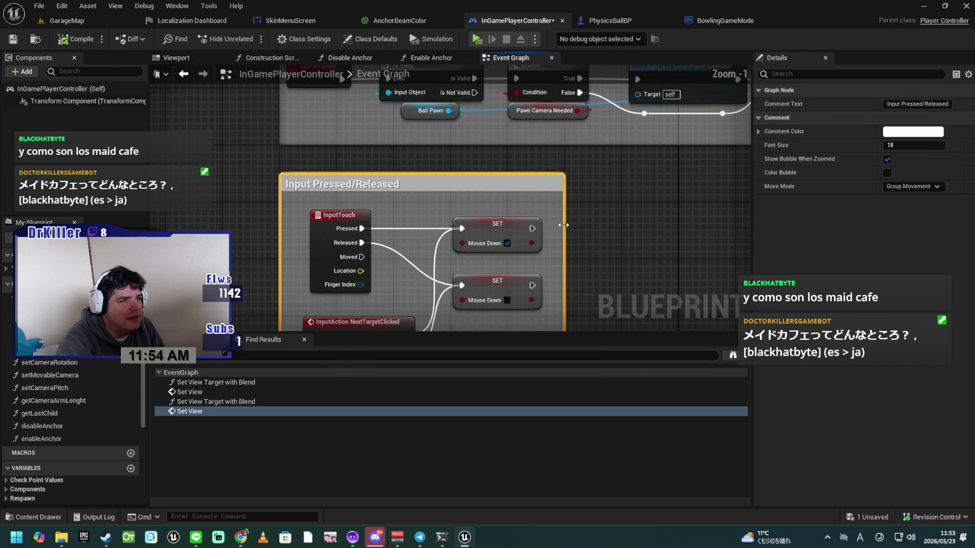
drag(564, 225, 675, 280)
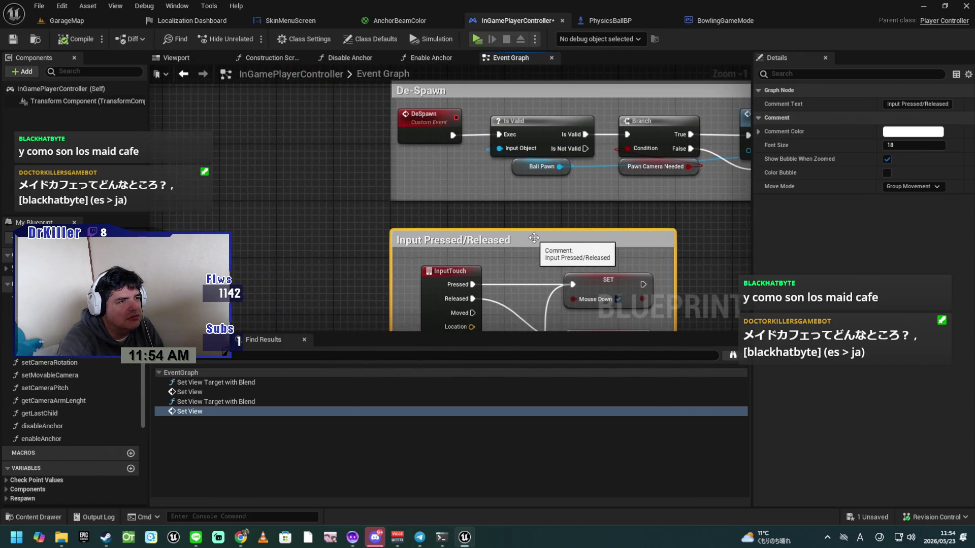
drag(534, 237, 526, 225)
click(570, 259)
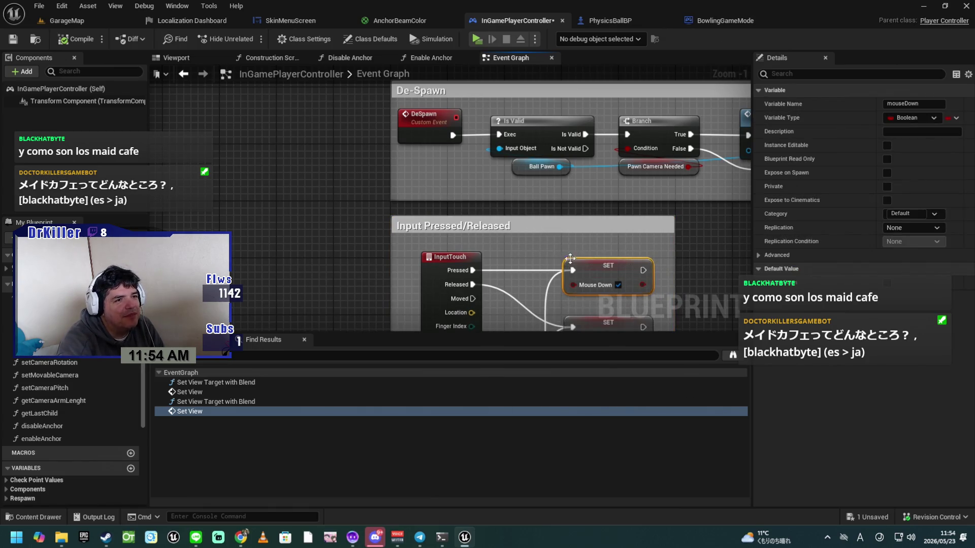
click(704, 245)
Move the Respawn Camera group up together with its nodes.
mouse_move(704, 246)
mouse_down()
mouse_move(424, 226)
mouse_move(430, 242)
mouse_move(316, 251)
mouse_move(331, 255)
mouse_up()
scroll(331, 255, down, 3)
scroll(507, 244, up, 2)
mouse_move(506, 244)
mouse_down()
mouse_move(548, 141)
mouse_move(315, 177)
mouse_move(290, 205)
mouse_up()
drag(555, 277, 558, 169)
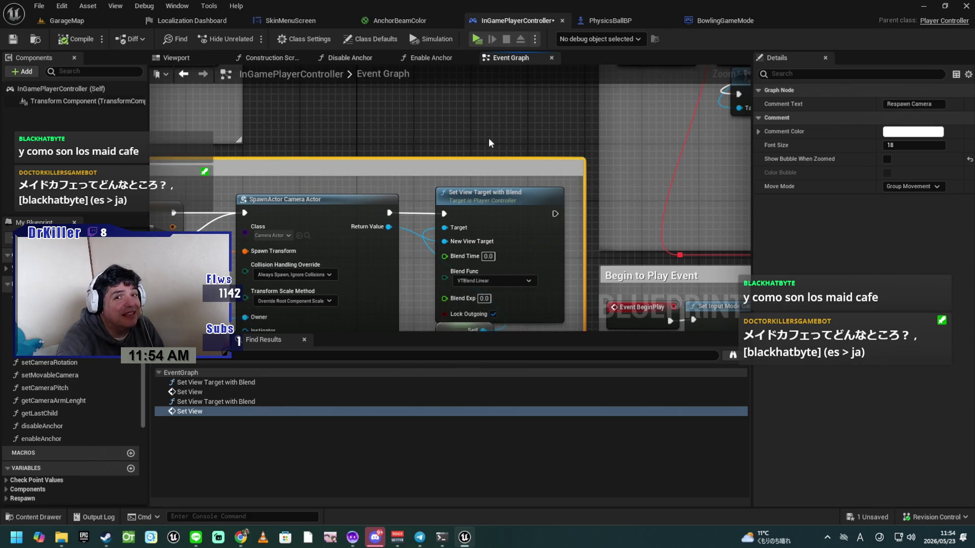
mouse_move(425, 130)
mouse_down()
mouse_move(667, 129)
mouse_move(366, 150)
mouse_move(602, 195)
mouse_up()
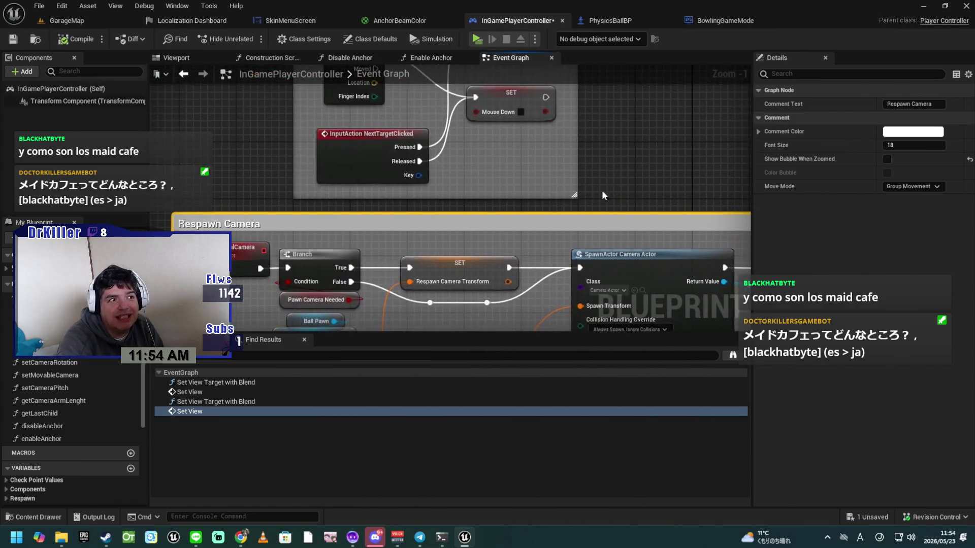
Shift the Input Pressed/Released and De-Spawn groups left so they align in one column.
mouse_move(248, 157)
mouse_down()
mouse_move(522, 192)
mouse_move(523, 247)
mouse_up()
mouse_move(547, 139)
mouse_down()
mouse_move(500, 141)
mouse_move(492, 163)
mouse_move(483, 157)
mouse_up()
drag(672, 102, 549, 105)
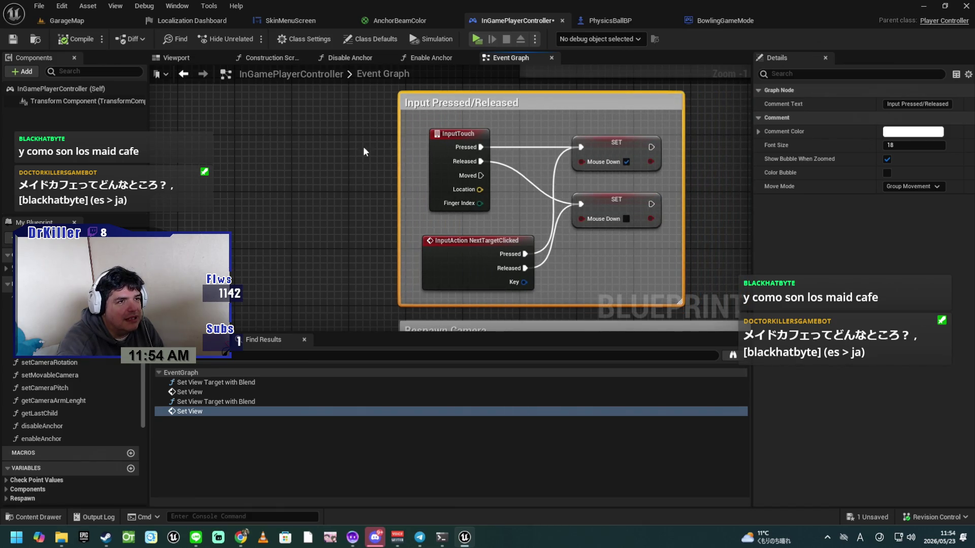
drag(363, 150, 394, 317)
drag(621, 133, 495, 134)
click(358, 221)
drag(555, 281, 401, 244)
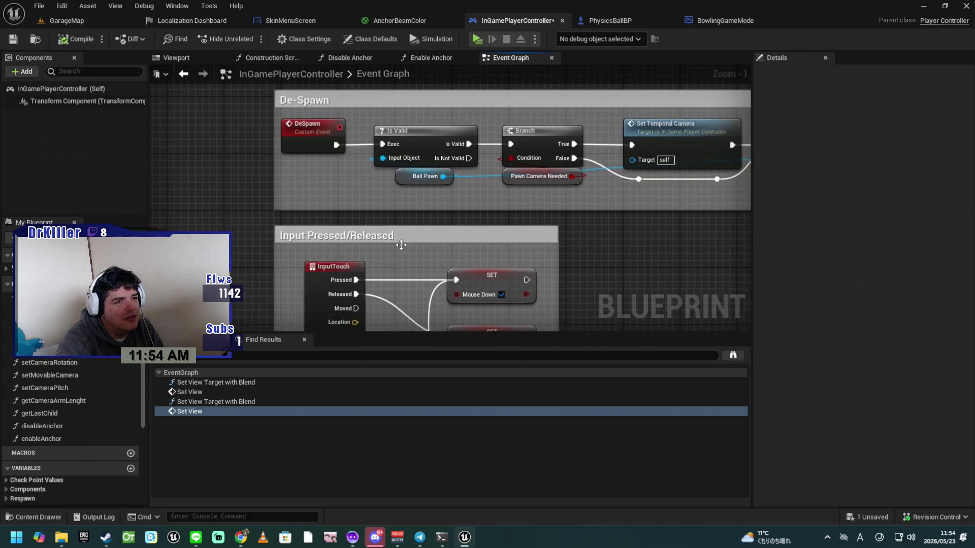
drag(600, 289, 442, 200)
scroll(523, 234, down, 3)
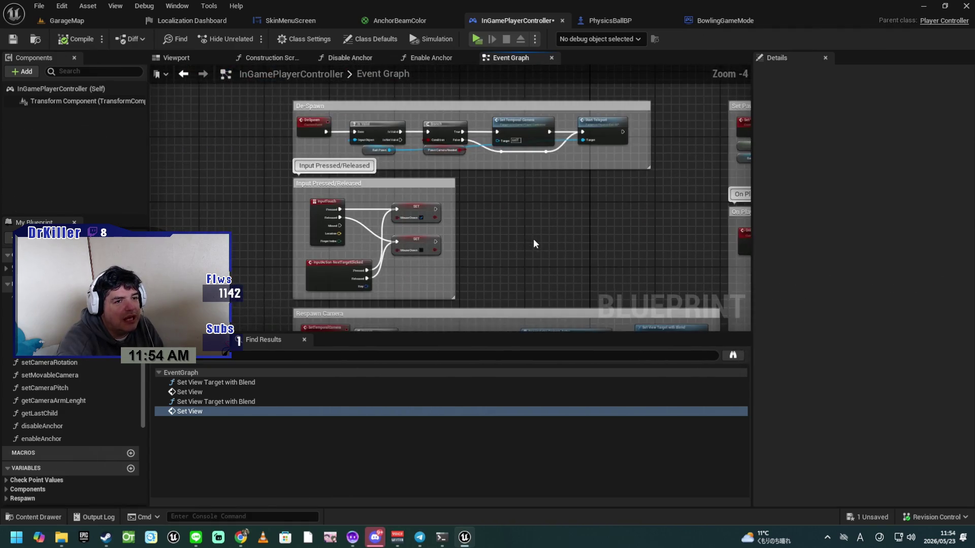
mouse_move(567, 249)
mouse_down()
mouse_move(557, 277)
mouse_move(547, 155)
mouse_up()
scroll(514, 311, down, 4)
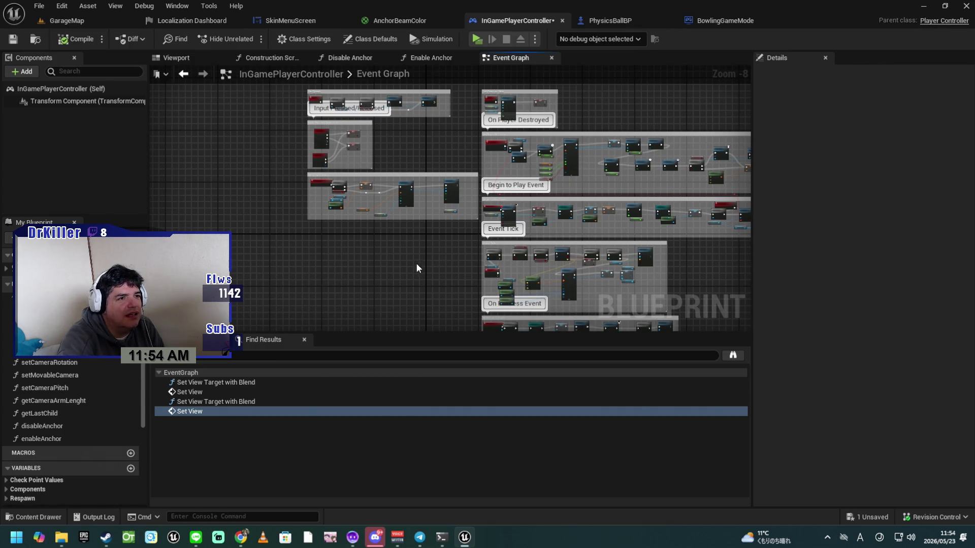
mouse_move(418, 274)
mouse_down()
mouse_move(420, 220)
mouse_move(394, 178)
mouse_move(414, 223)
mouse_move(403, 285)
mouse_up()
scroll(403, 285, down, 4)
drag(580, 306, 544, 235)
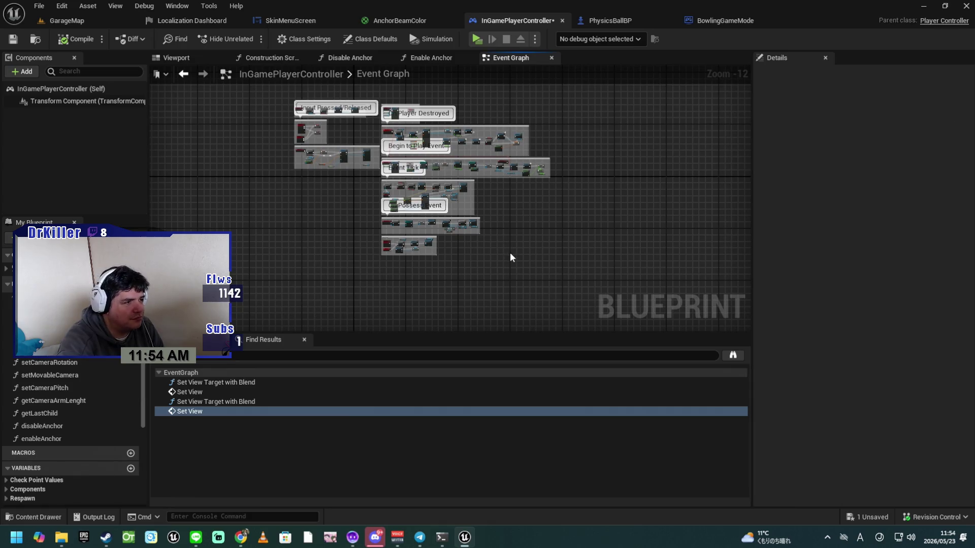
scroll(510, 253, up, 1)
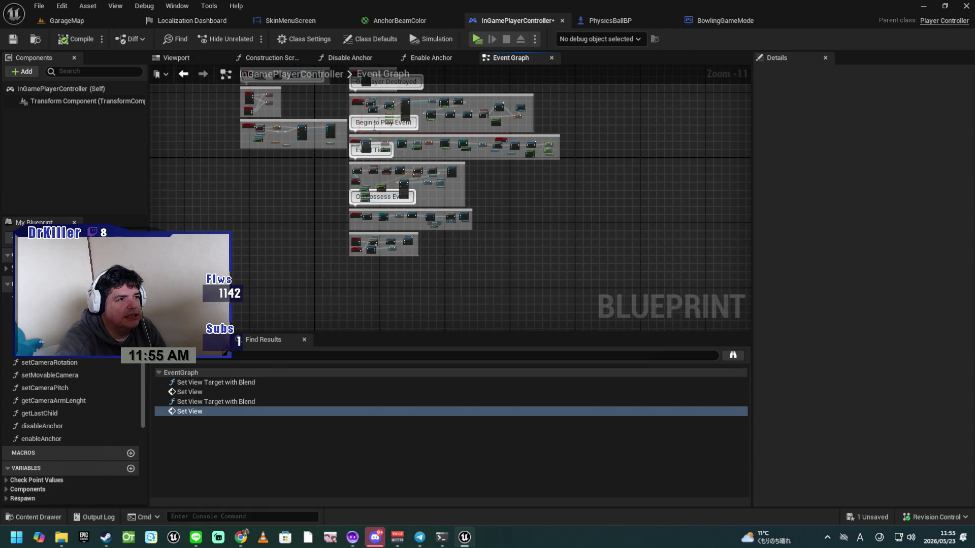
scroll(320, 211, up, 2)
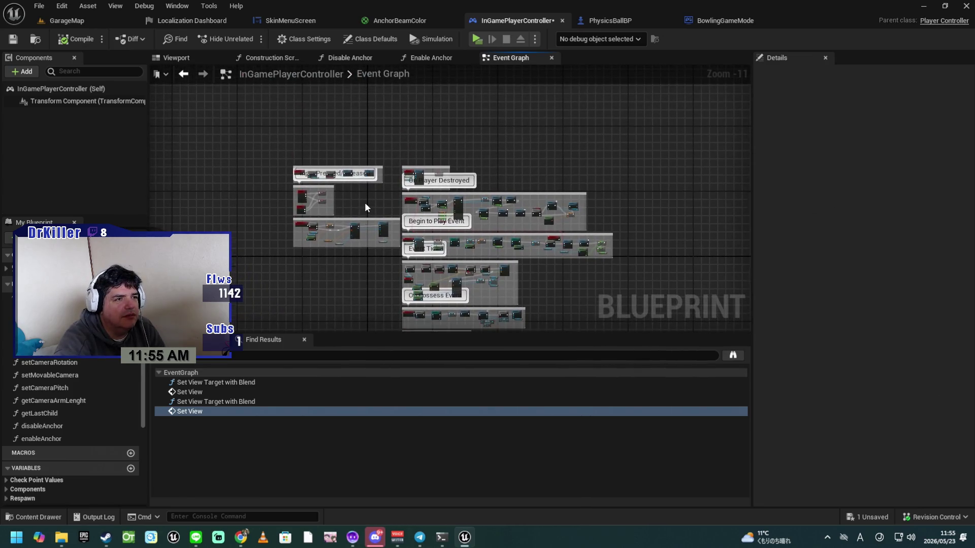
scroll(364, 206, up, 2)
scroll(364, 202, up, 1)
scroll(368, 202, up, 3)
mouse_move(368, 204)
mouse_down()
mouse_move(348, 289)
mouse_move(300, 291)
mouse_move(349, 279)
mouse_move(254, 293)
mouse_move(439, 272)
mouse_up()
mouse_move(333, 286)
mouse_down()
mouse_move(507, 289)
mouse_move(513, 305)
mouse_move(501, 305)
mouse_move(503, 238)
mouse_move(502, 261)
mouse_move(489, 239)
mouse_move(478, 254)
mouse_up()
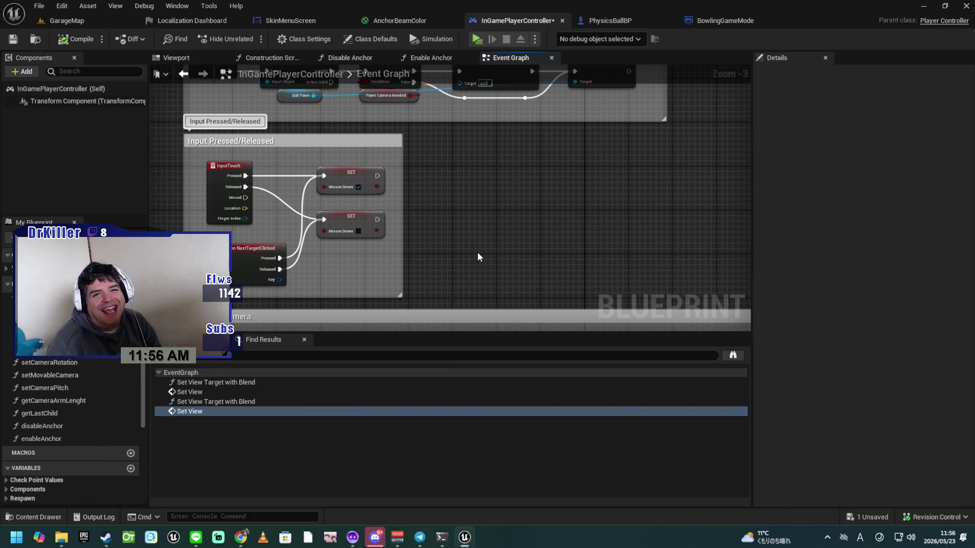
scroll(514, 219, down, 4)
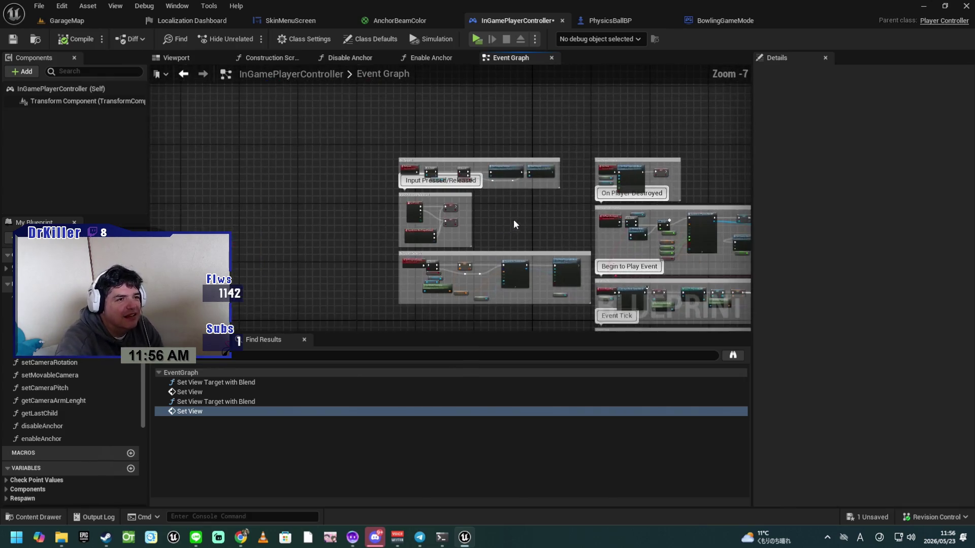
drag(525, 218, 458, 214)
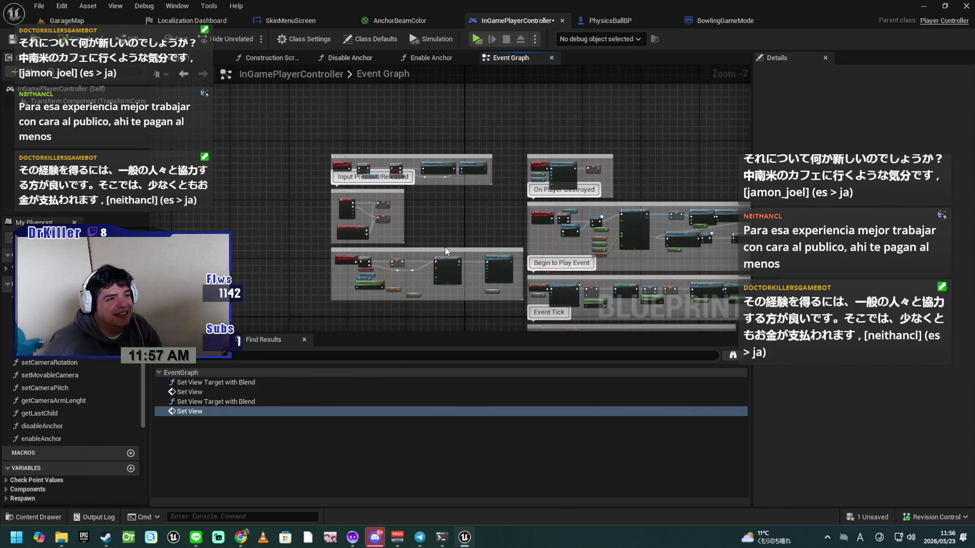
scroll(437, 206, up, 2)
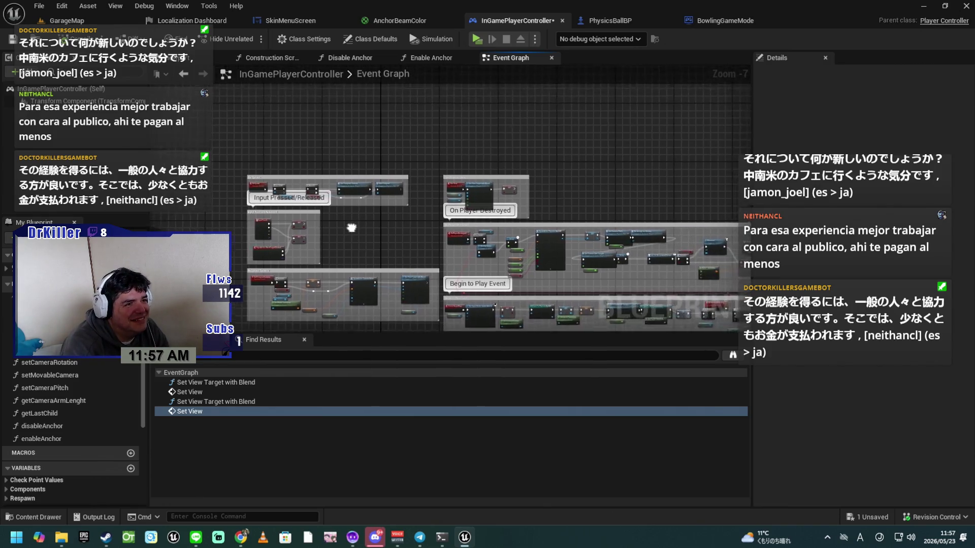
scroll(315, 266, down, 5)
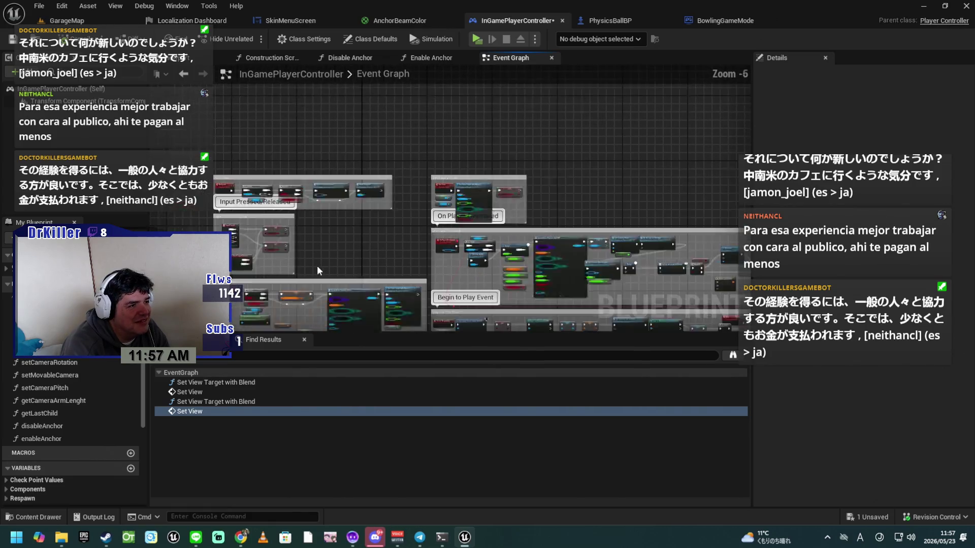
mouse_move(399, 275)
mouse_down()
mouse_move(428, 142)
mouse_move(436, 195)
mouse_move(430, 163)
mouse_move(437, 169)
mouse_move(430, 209)
mouse_up()
scroll(403, 213, up, 1)
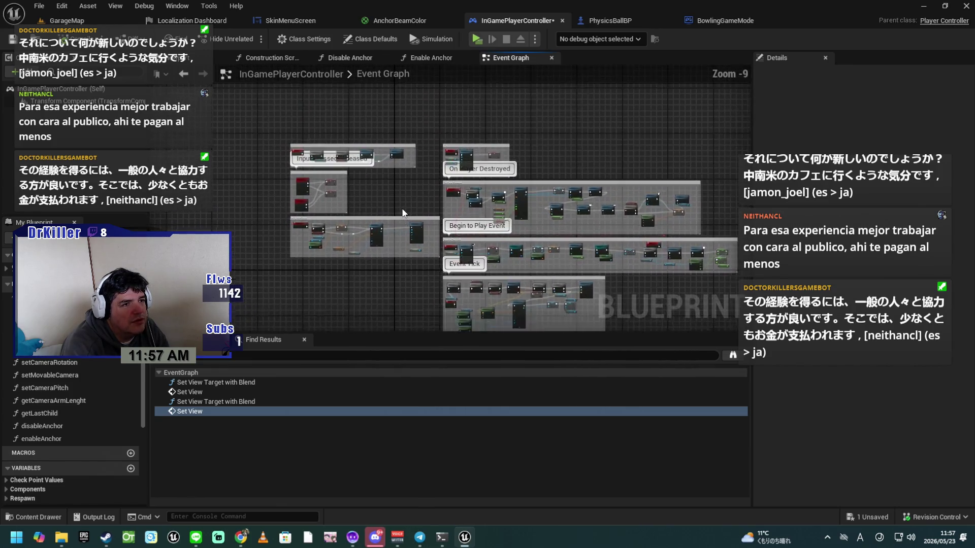
scroll(403, 213, up, 3)
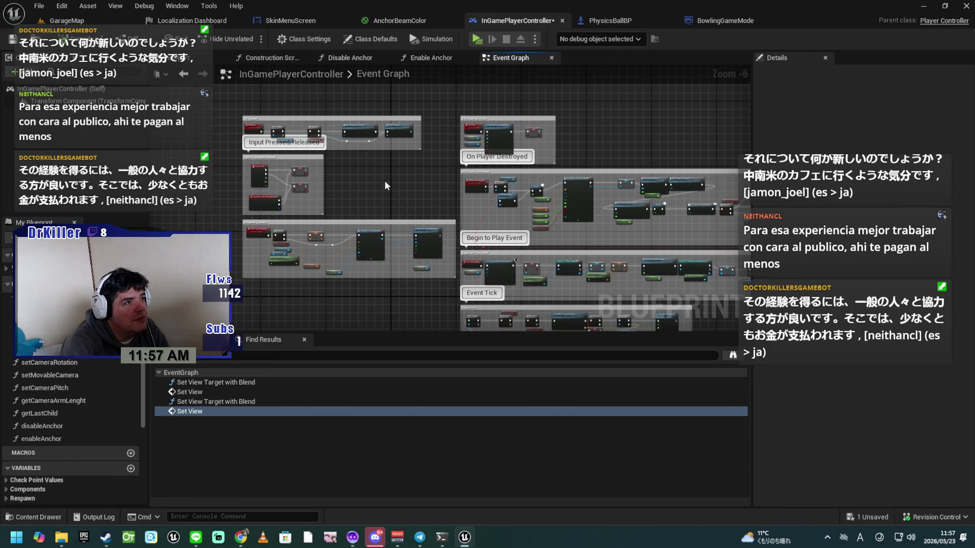
click(12, 39)
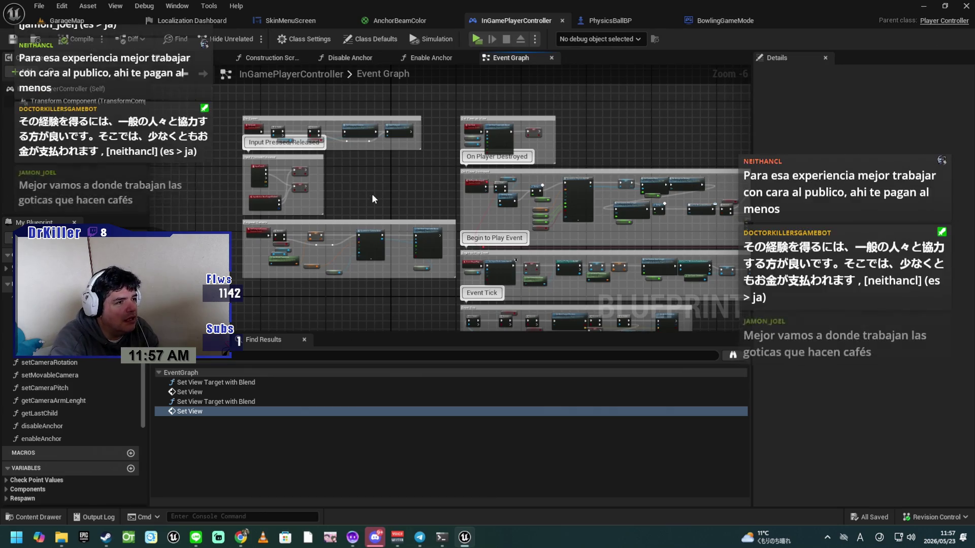
Place the Respawn Camera Transform getter beside Spawn Transform and the Self node beside Owner.
scroll(367, 199, up, 5)
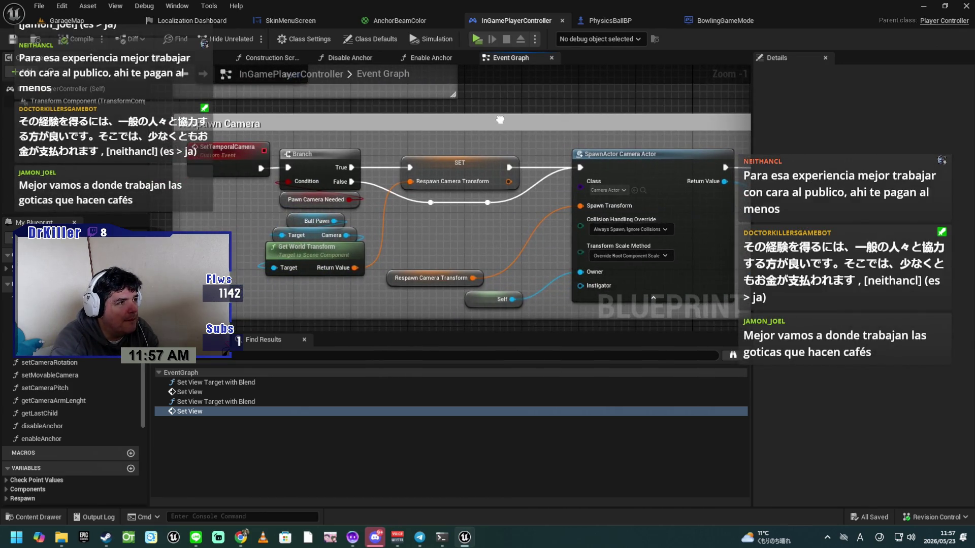
drag(500, 120, 491, 120)
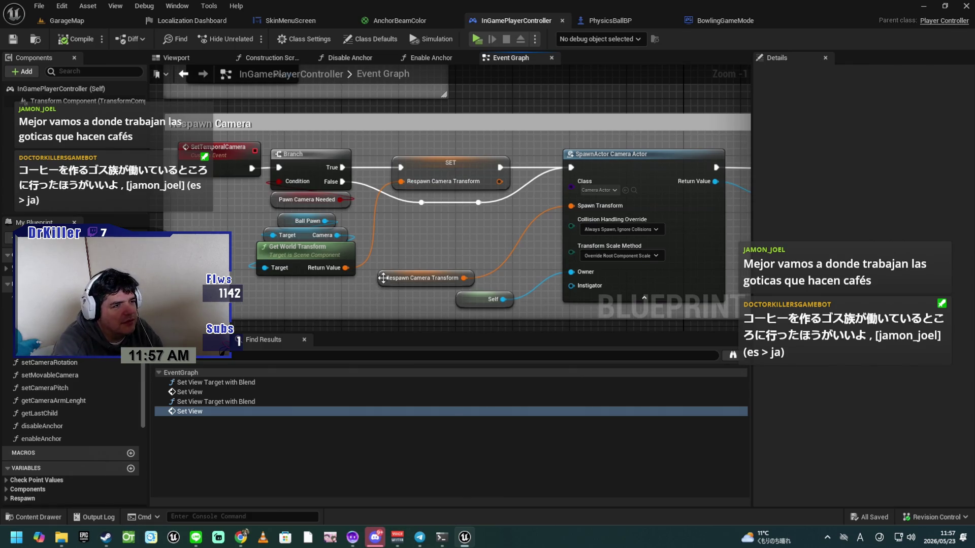
mouse_move(382, 278)
mouse_down()
mouse_move(417, 232)
mouse_move(410, 225)
mouse_up()
mouse_move(473, 301)
mouse_down()
mouse_move(454, 272)
mouse_move(444, 274)
mouse_up()
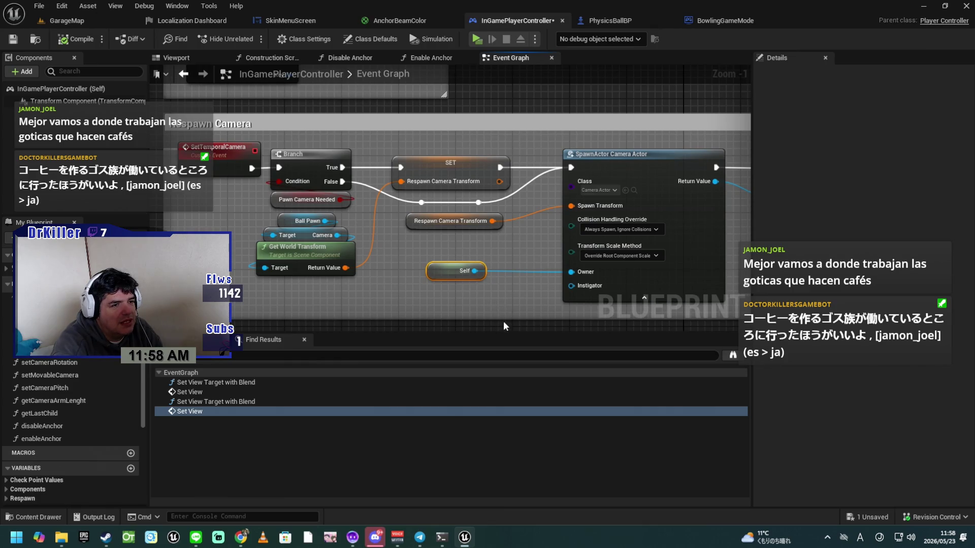
mouse_move(510, 321)
mouse_down()
mouse_move(459, 299)
mouse_move(379, 302)
mouse_move(487, 314)
mouse_up()
scroll(460, 315, down, 2)
scroll(459, 313, down, 1)
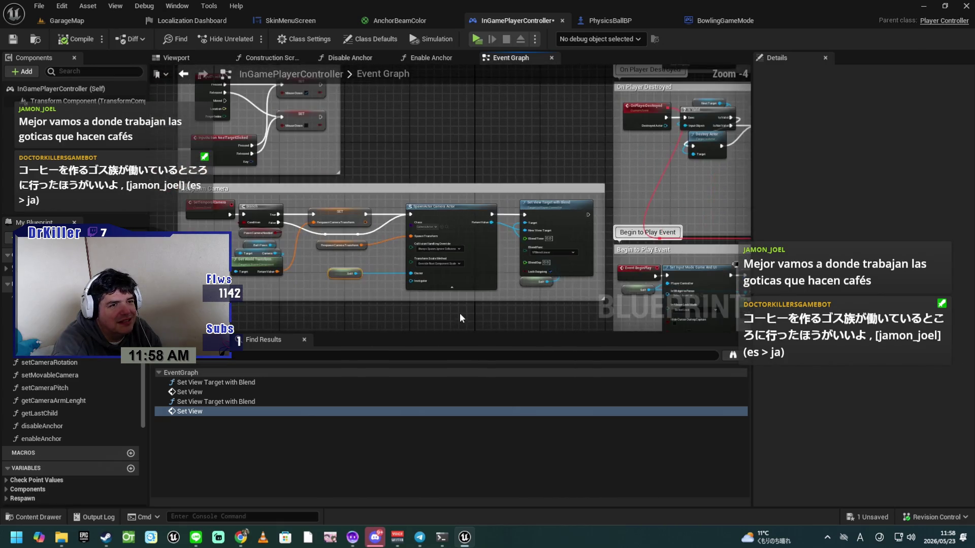
Save with Ctrl+S, then review the Begin to Play, Pause Menu, On Possess and Event Tick groups.
key(ctrl+s)
mouse_move(455, 144)
mouse_down()
mouse_move(264, 146)
mouse_move(196, 133)
mouse_move(392, 153)
mouse_move(314, 163)
mouse_up()
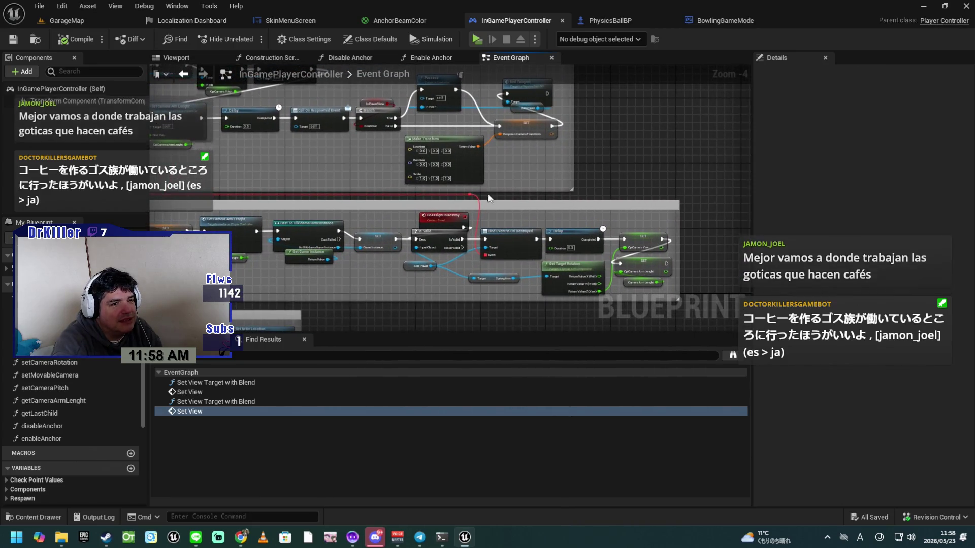
drag(605, 159, 614, 102)
mouse_move(487, 284)
mouse_down()
mouse_move(548, 219)
mouse_move(725, 161)
mouse_move(737, 224)
mouse_move(671, 149)
mouse_up()
drag(717, 254, 721, 148)
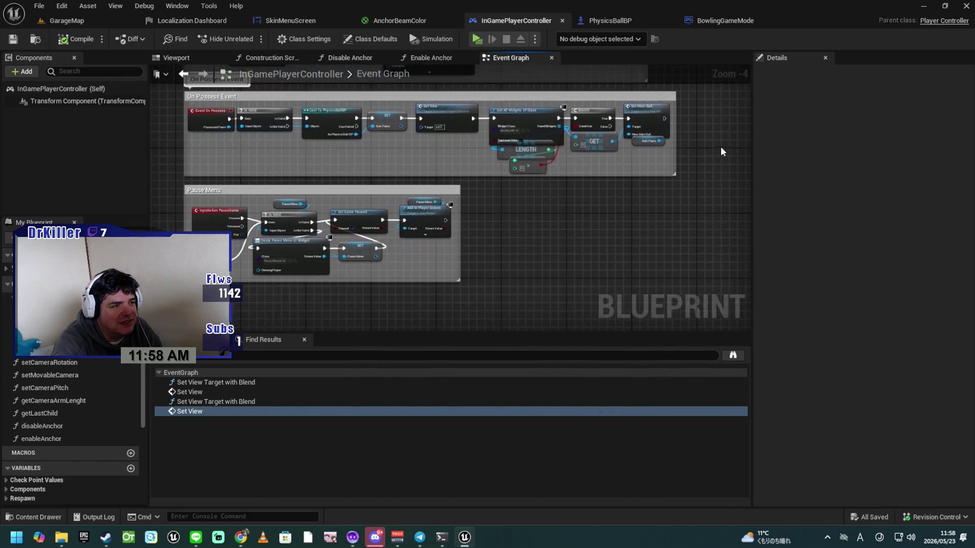
mouse_move(529, 232)
mouse_down()
mouse_move(594, 189)
mouse_move(644, 192)
mouse_up()
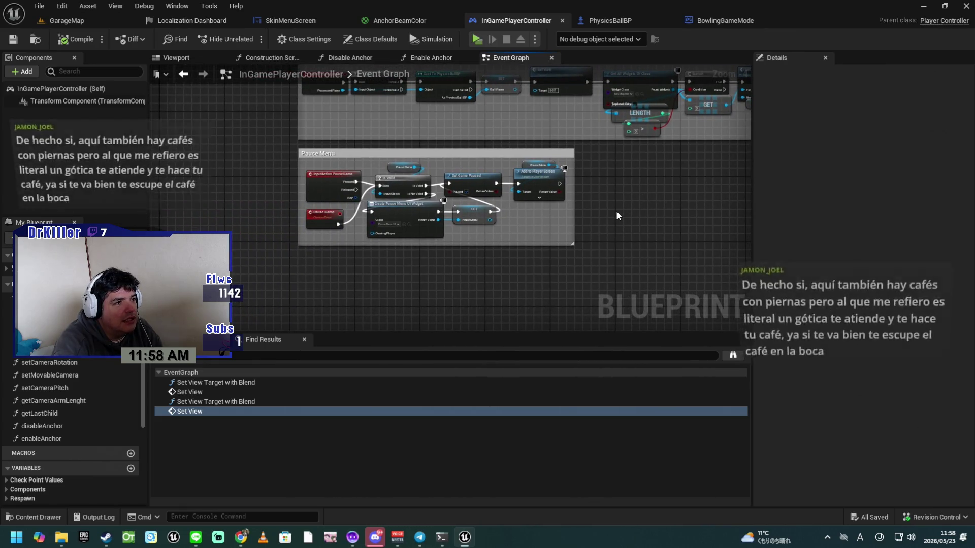
drag(625, 202, 616, 314)
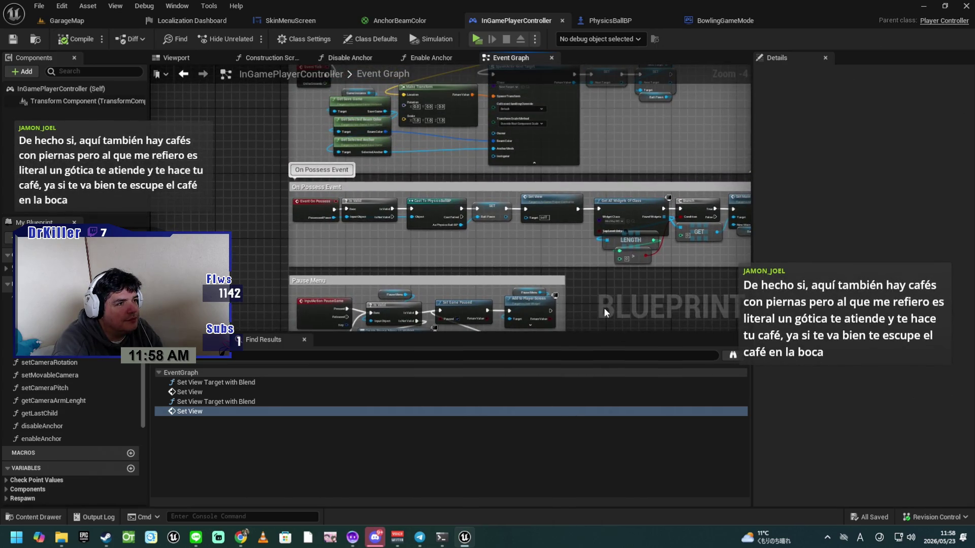
drag(611, 171, 597, 297)
drag(600, 102, 566, 221)
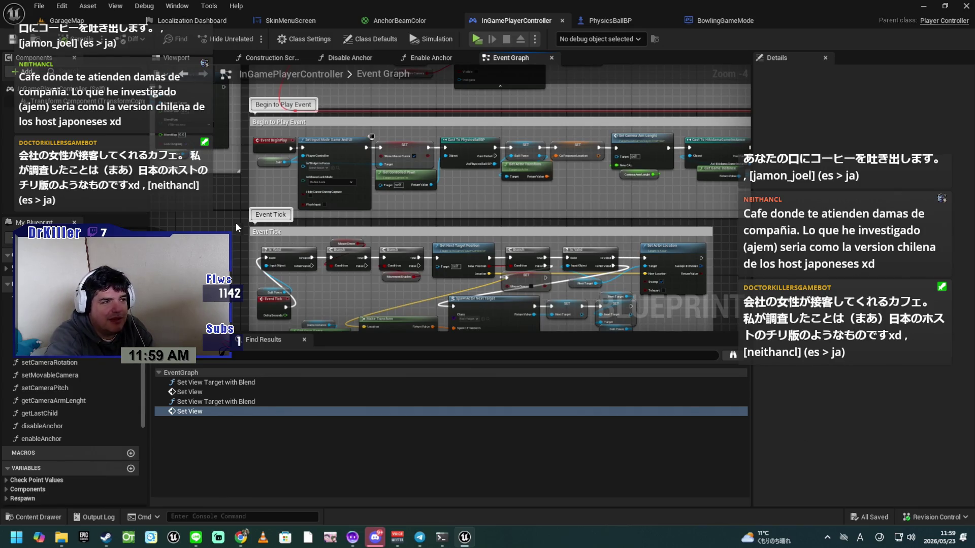
Inspect the Set Pawn as View and On Player Destroyed groups, then zoom out to the overview.
drag(246, 110, 270, 189)
mouse_move(242, 111)
mouse_down()
mouse_move(378, 225)
mouse_move(407, 210)
mouse_move(539, 189)
mouse_move(431, 269)
mouse_up()
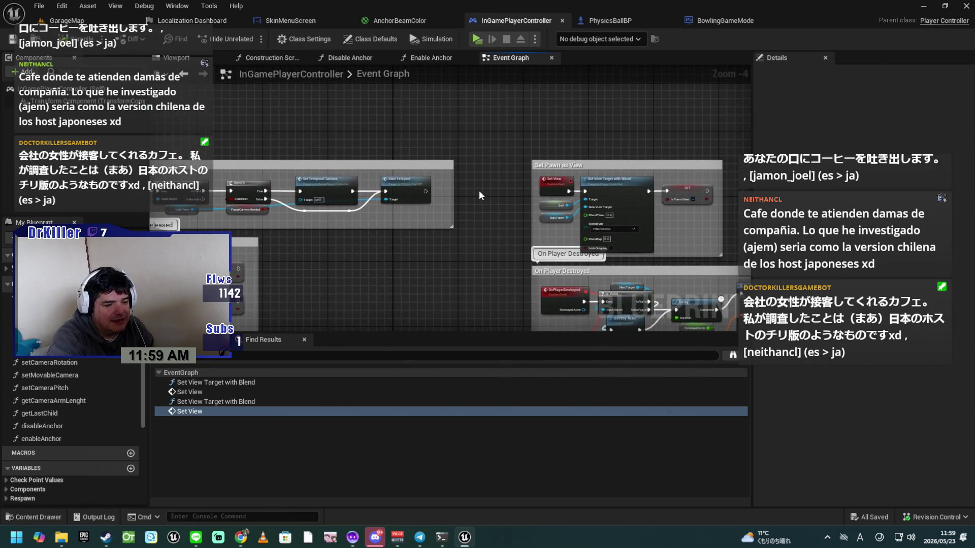
drag(489, 197, 397, 196)
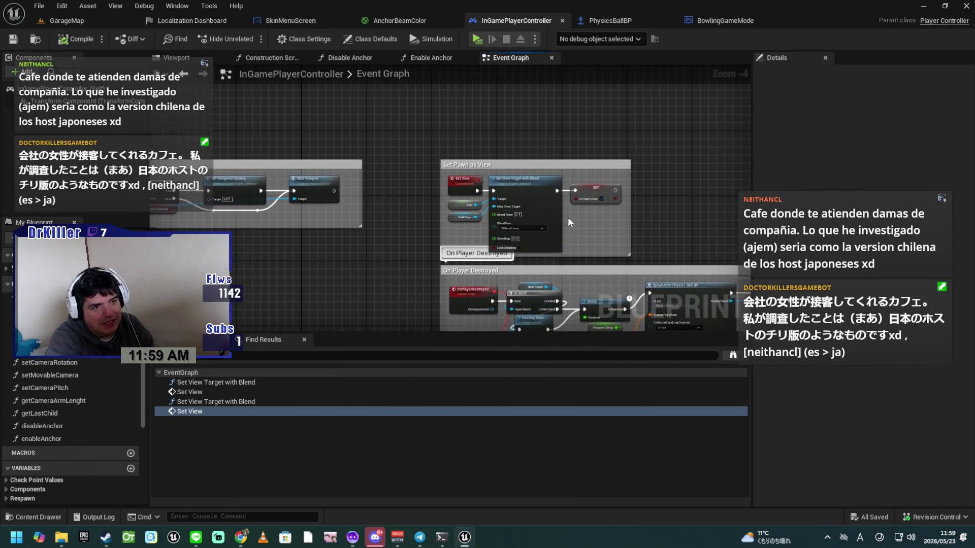
scroll(645, 226, up, 3)
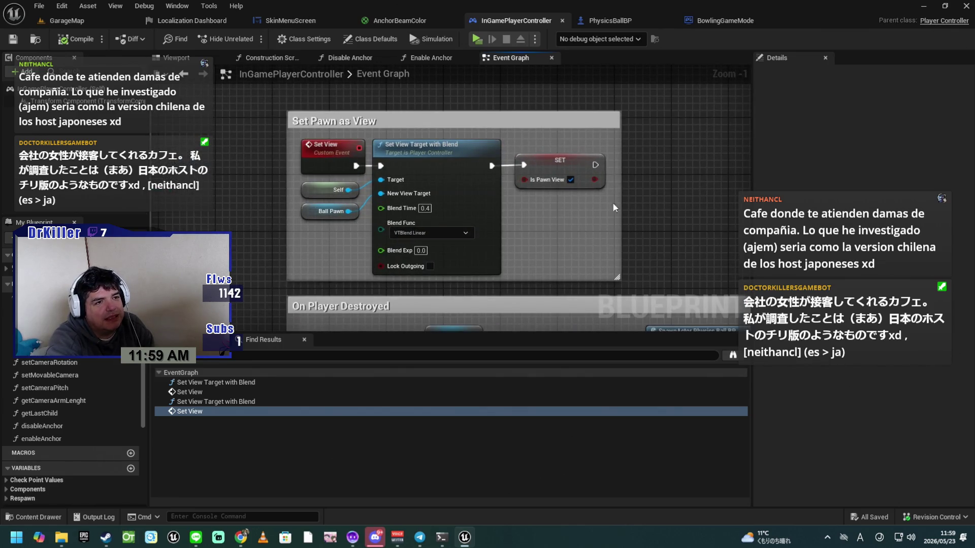
click(602, 116)
click(669, 208)
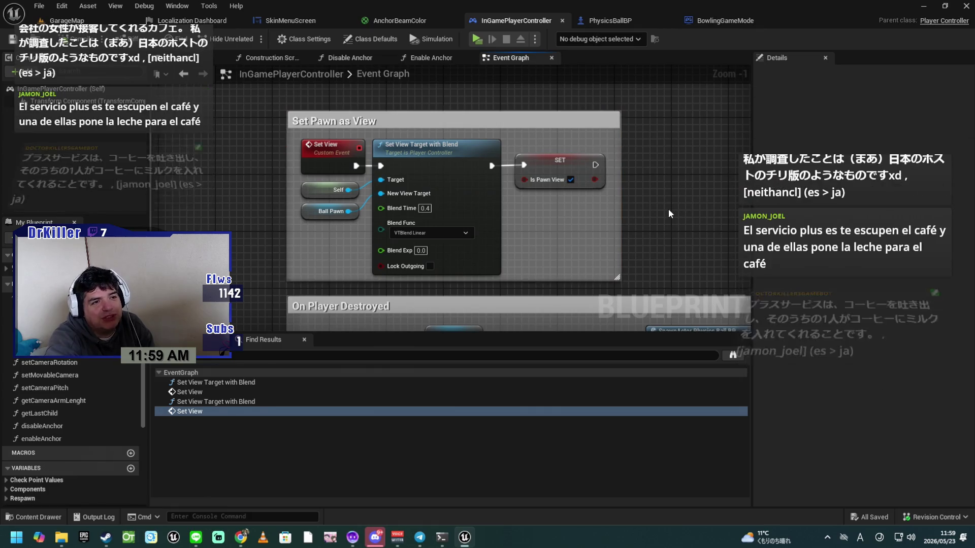
drag(687, 235, 639, 203)
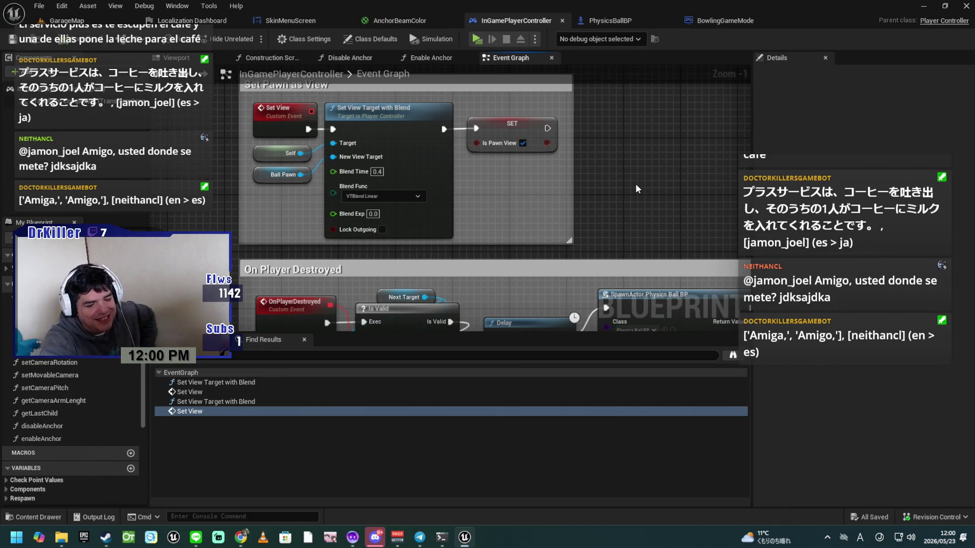
scroll(623, 206, down, 6)
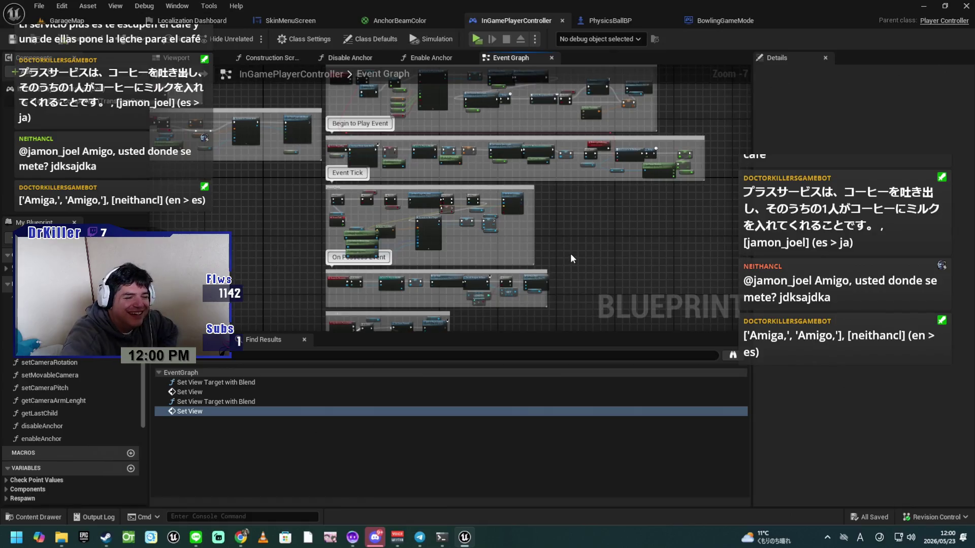
scroll(571, 253, down, 2)
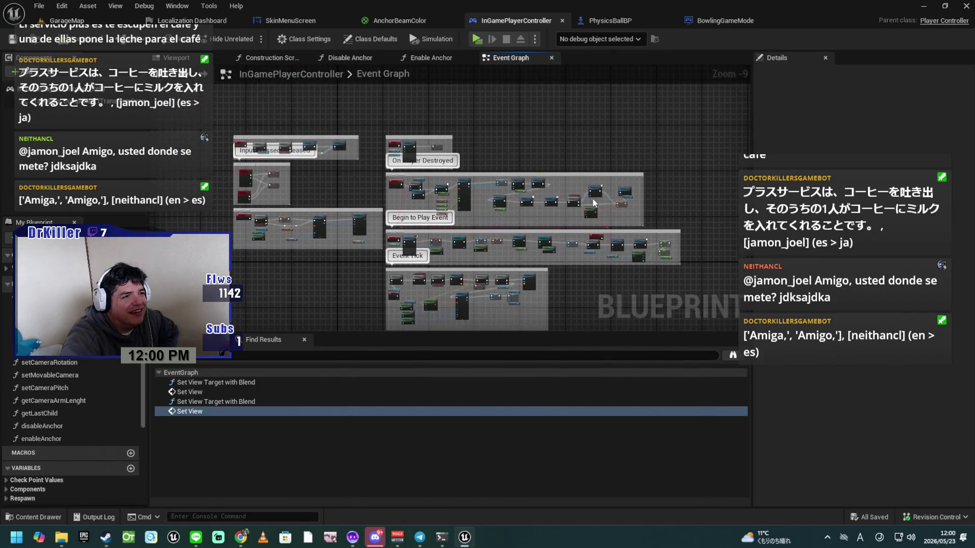
drag(572, 151, 575, 215)
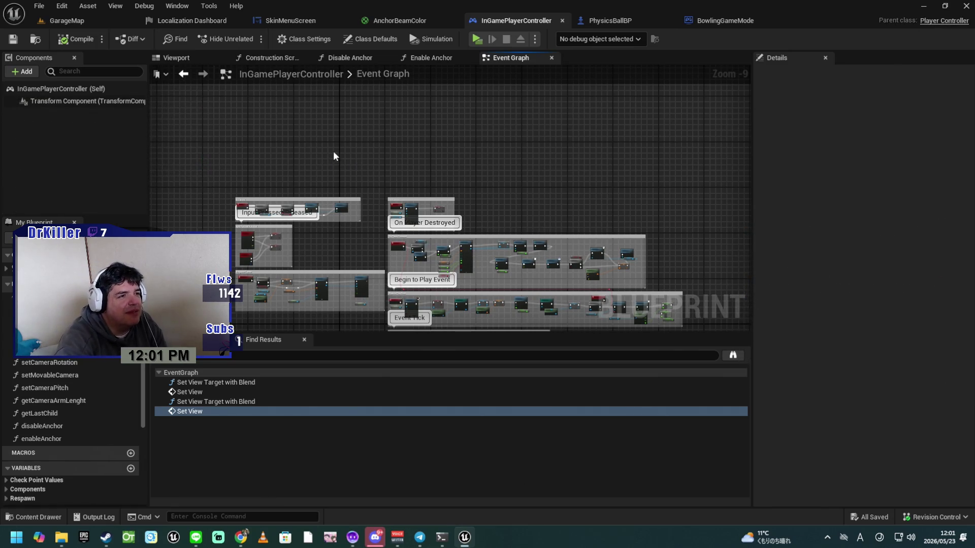
Switch to the PhysicsBallBP tab, showing Destroy Actor and the 'Actor Destruido' Print String.
scroll(332, 156, up, 4)
drag(400, 184, 442, 93)
mouse_move(394, 269)
mouse_down()
mouse_move(377, 183)
mouse_move(363, 182)
mouse_move(305, 235)
mouse_move(315, 209)
mouse_move(259, 224)
mouse_move(252, 211)
mouse_move(189, 342)
mouse_up()
scroll(331, 239, up, 4)
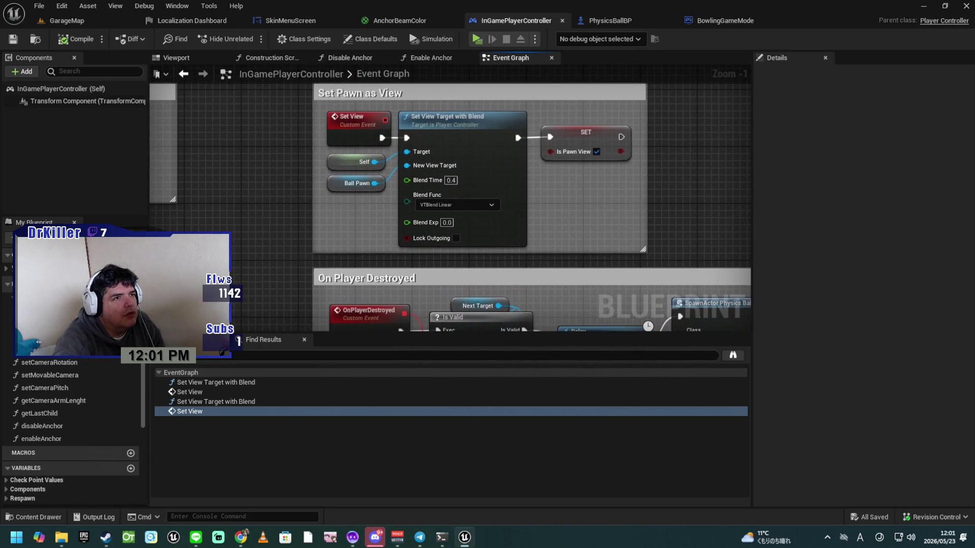
click(593, 19)
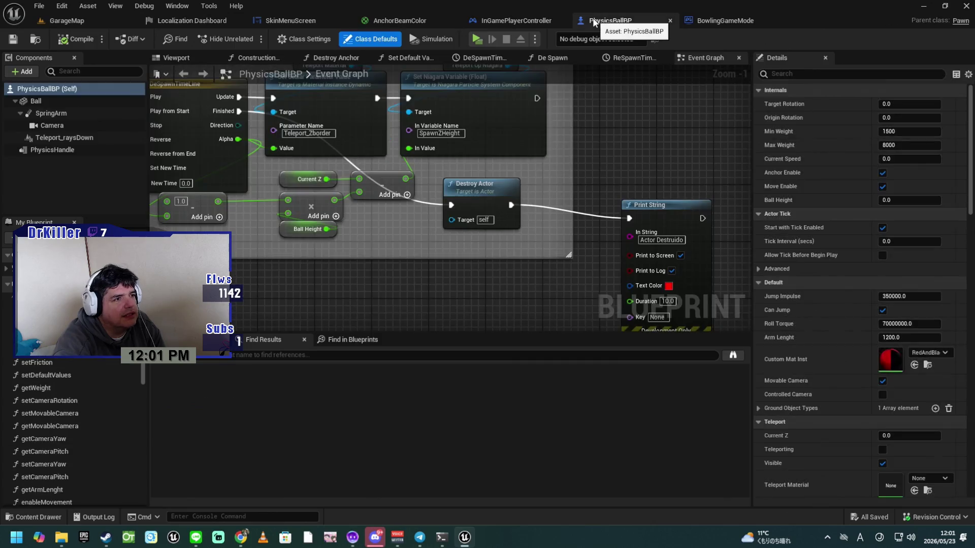
drag(373, 235, 678, 328)
scroll(473, 257, down, 4)
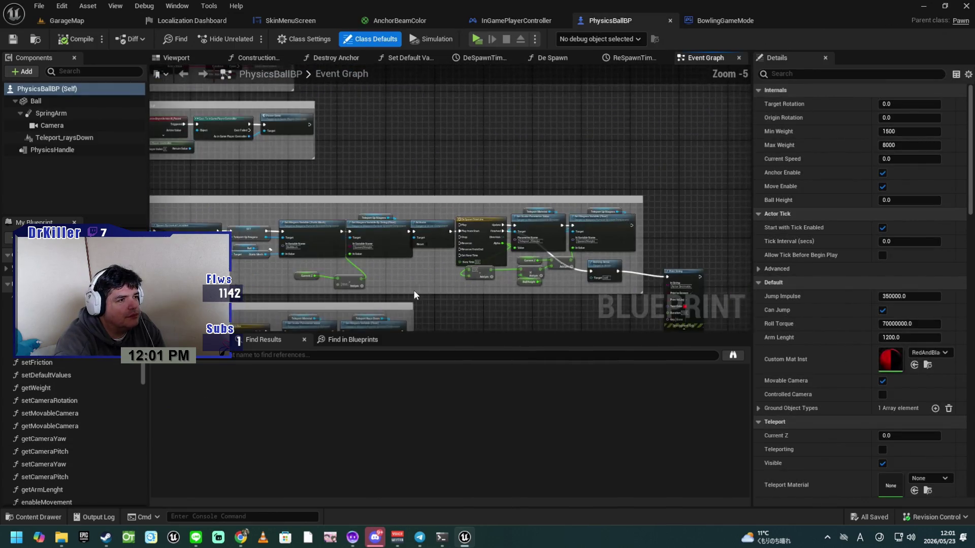
mouse_move(311, 209)
mouse_down()
mouse_move(426, 257)
mouse_move(383, 246)
mouse_move(319, 191)
mouse_move(618, 171)
mouse_up()
drag(428, 224, 704, 246)
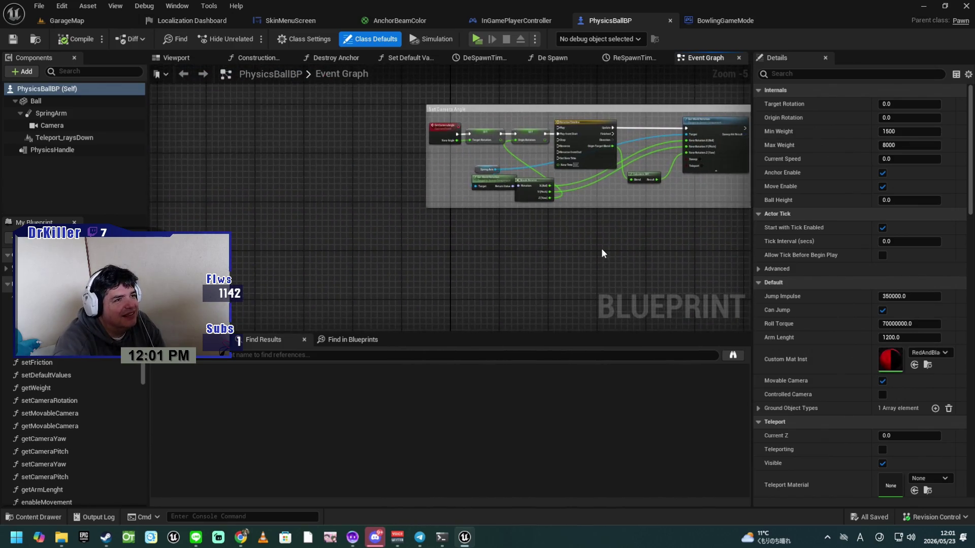
drag(522, 244, 471, 298)
mouse_move(482, 199)
mouse_down()
mouse_move(422, 264)
mouse_move(406, 259)
mouse_move(651, 246)
mouse_up()
mouse_move(554, 246)
mouse_down()
mouse_move(343, 221)
mouse_move(265, 238)
mouse_up()
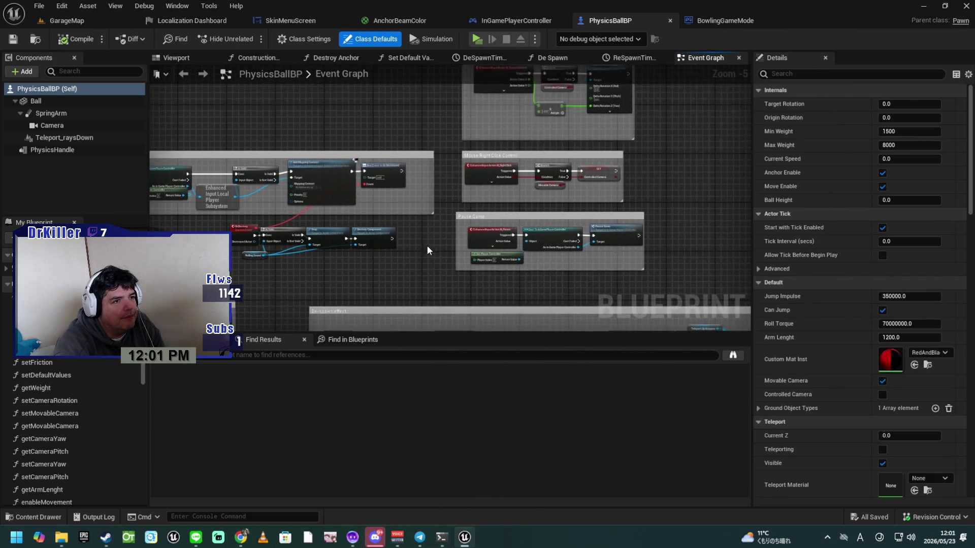
scroll(428, 242, up, 2)
mouse_move(452, 205)
mouse_down()
mouse_move(446, 255)
mouse_move(426, 220)
mouse_move(419, 245)
mouse_move(406, 224)
mouse_move(377, 233)
mouse_move(346, 181)
mouse_move(353, 274)
mouse_move(431, 206)
mouse_move(427, 236)
mouse_up()
mouse_move(413, 303)
mouse_down()
mouse_move(372, 118)
mouse_move(377, 223)
mouse_move(399, 249)
mouse_move(382, 207)
mouse_move(364, 251)
mouse_move(381, 224)
mouse_move(431, 235)
mouse_move(374, 163)
mouse_up()
scroll(364, 250, down, 2)
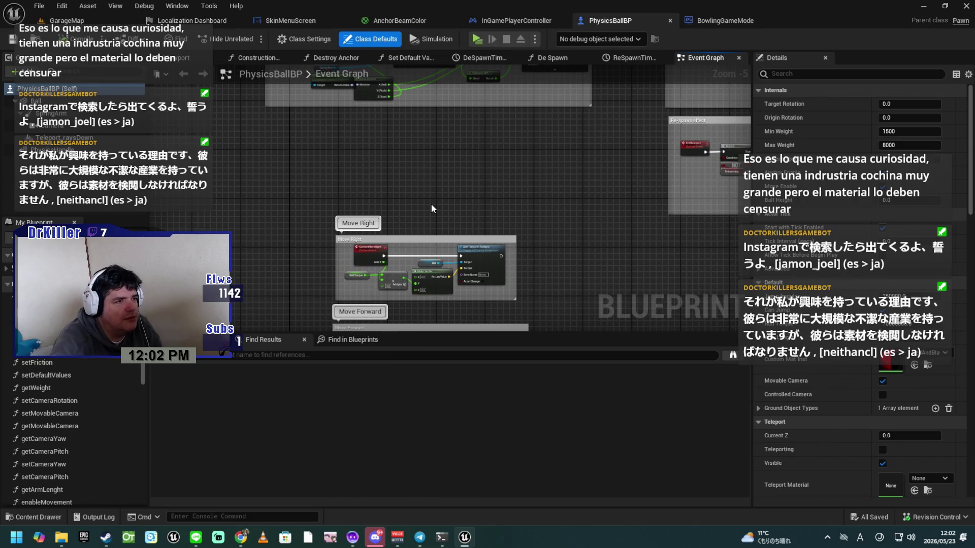
mouse_move(406, 235)
mouse_down()
mouse_move(363, 134)
mouse_move(340, 123)
mouse_up()
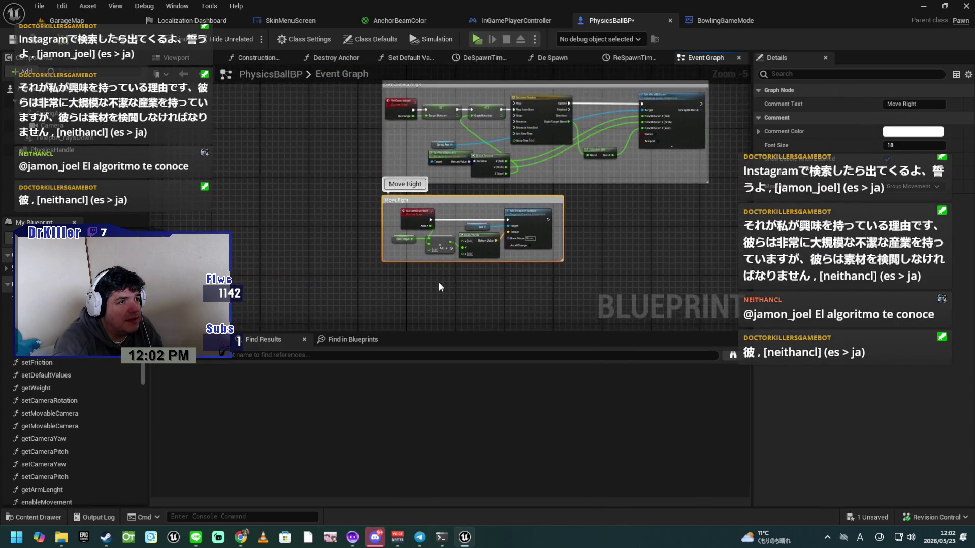
Nudge Move Right up slightly and stack Move Forward directly beneath it.
scroll(439, 282, up, 3)
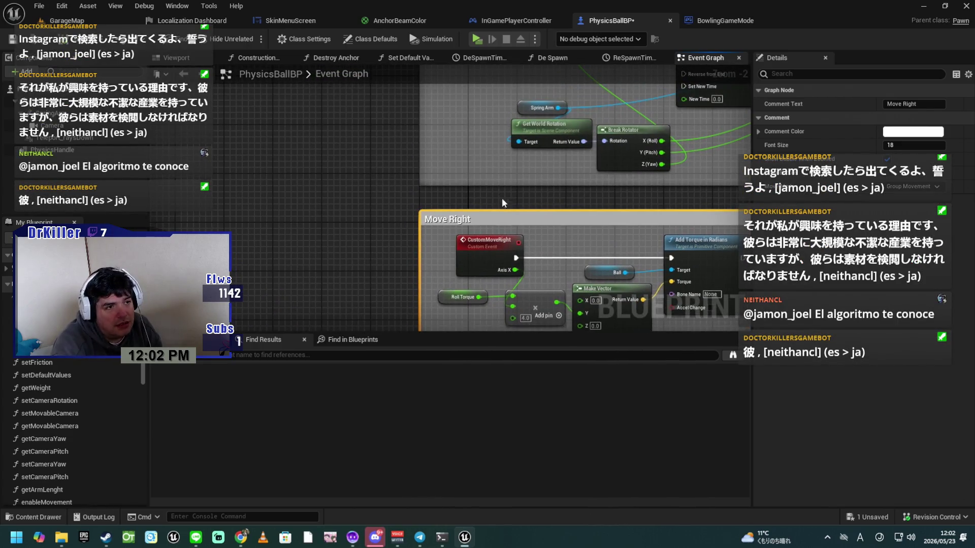
scroll(386, 202, up, 1)
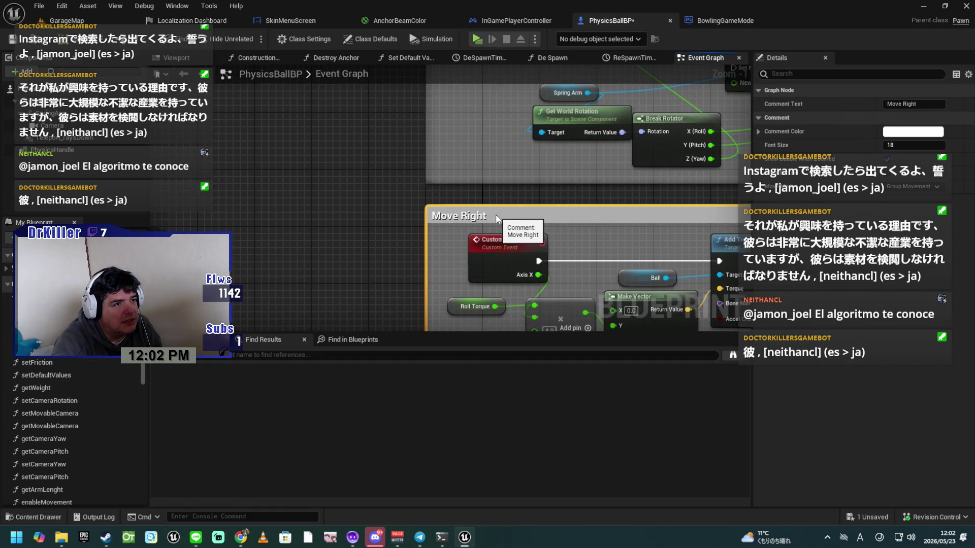
drag(496, 220, 496, 204)
scroll(406, 281, down, 4)
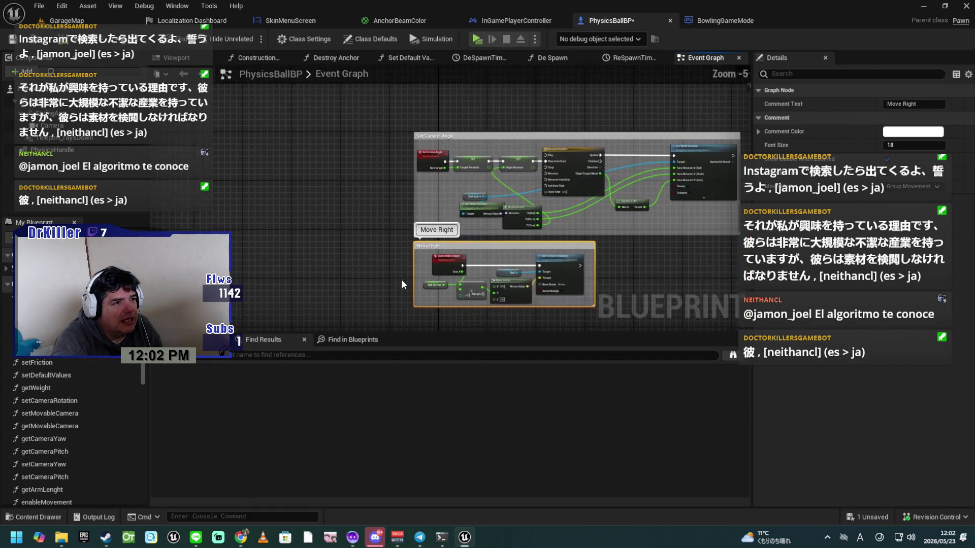
drag(401, 280, 358, 139)
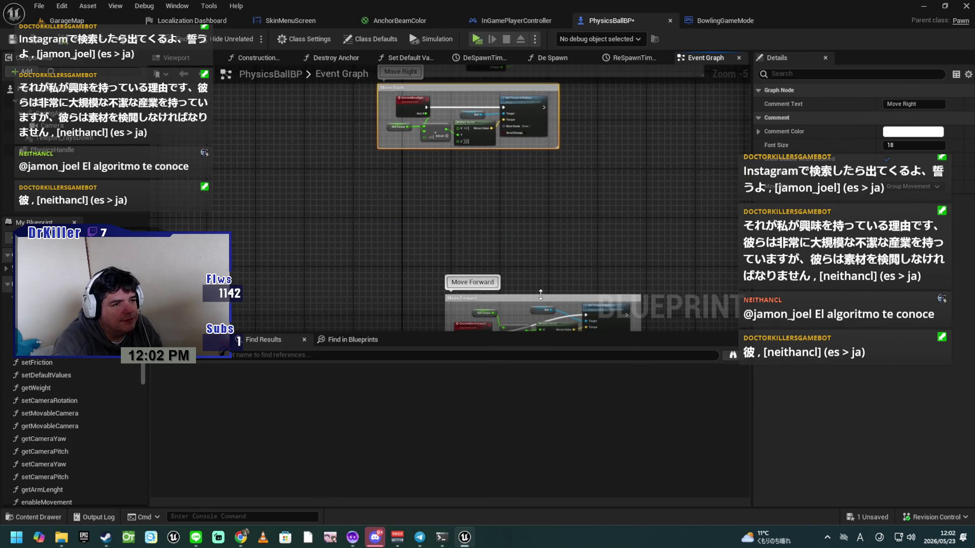
drag(541, 300, 484, 178)
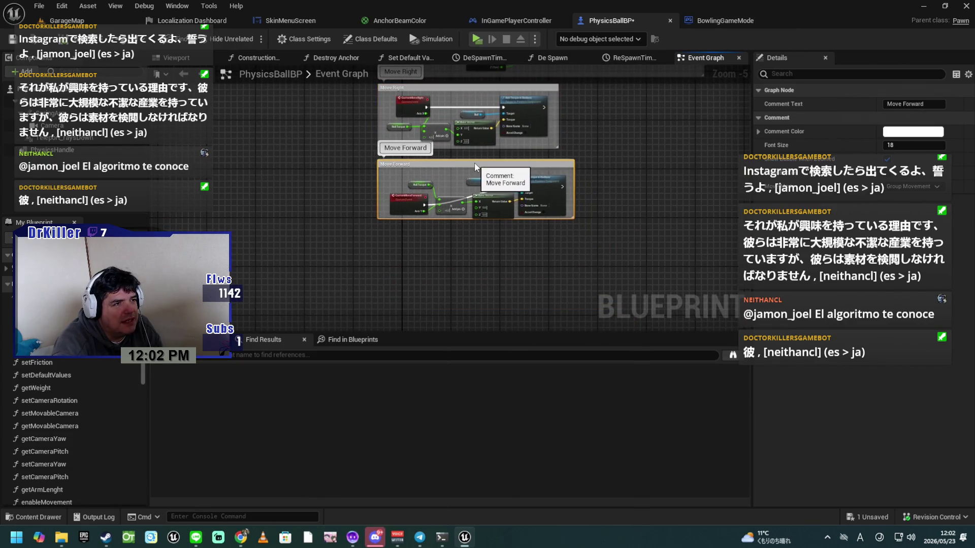
scroll(482, 257, up, 4)
drag(470, 216, 645, 381)
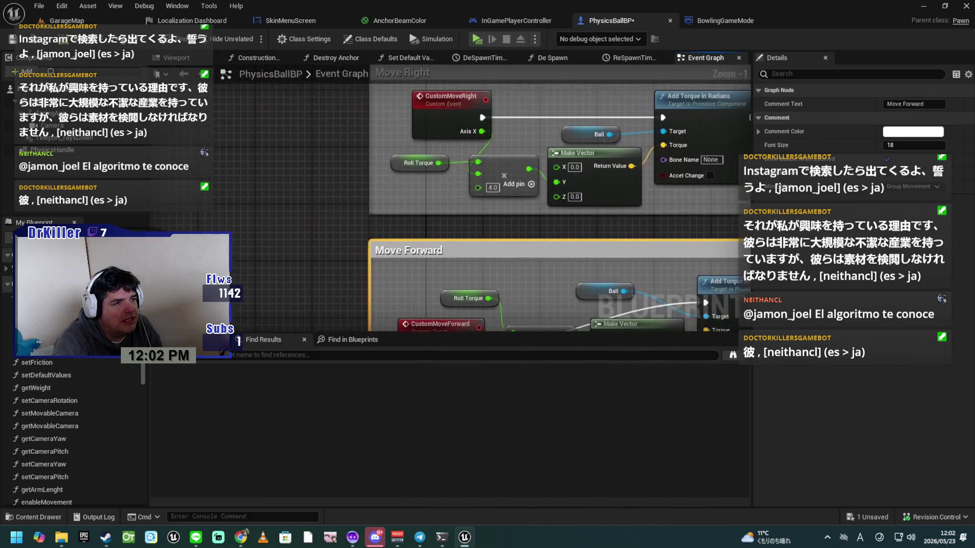
scroll(449, 194, up, 1)
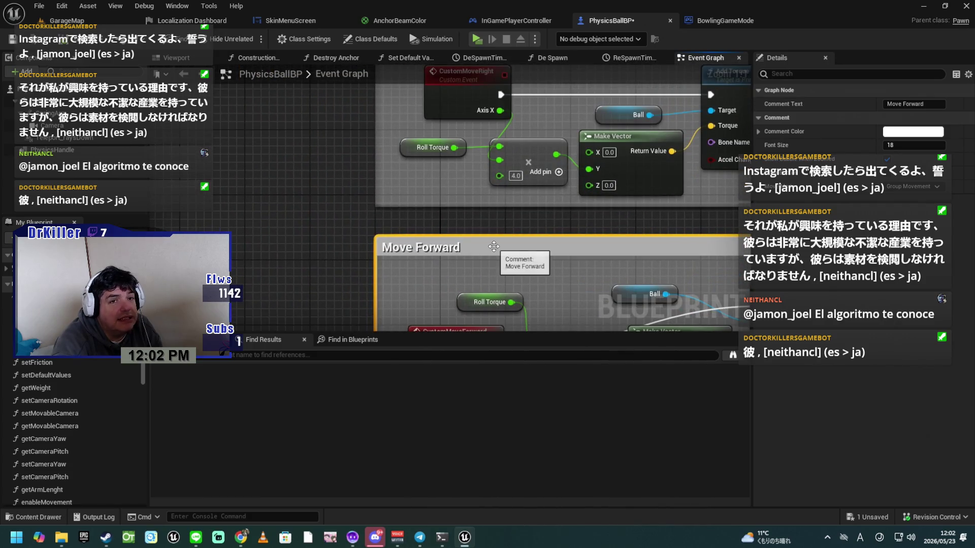
drag(493, 246, 492, 239)
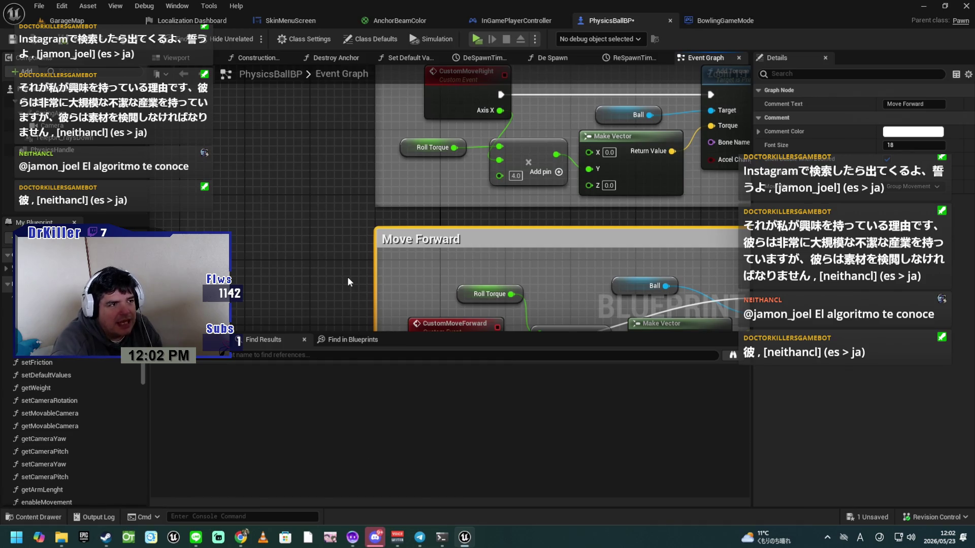
Check the stack against Set Camera Angle, then move on to the Re-spawn effect group.
scroll(347, 278, down, 5)
mouse_move(318, 272)
mouse_down()
mouse_move(311, 224)
mouse_move(311, 297)
mouse_move(254, 297)
mouse_up()
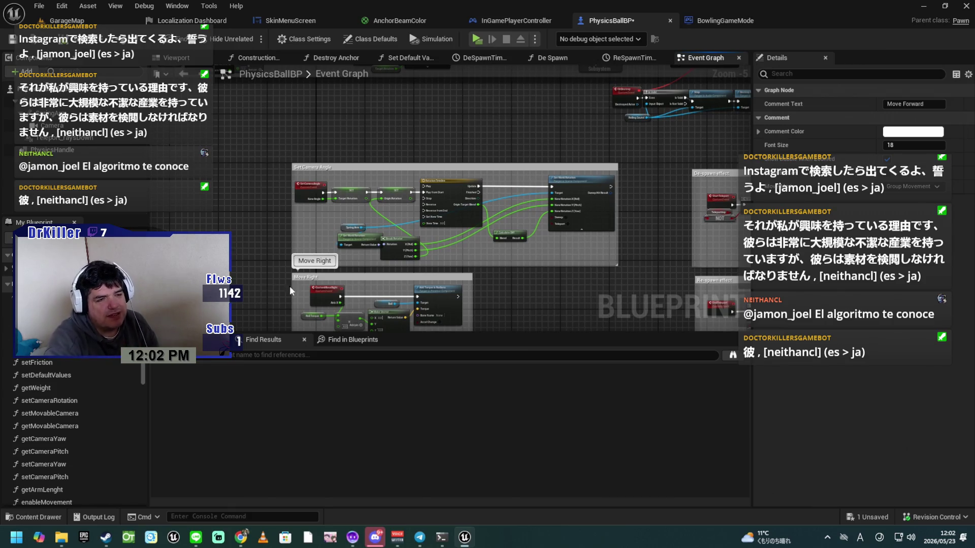
drag(598, 295, 442, 202)
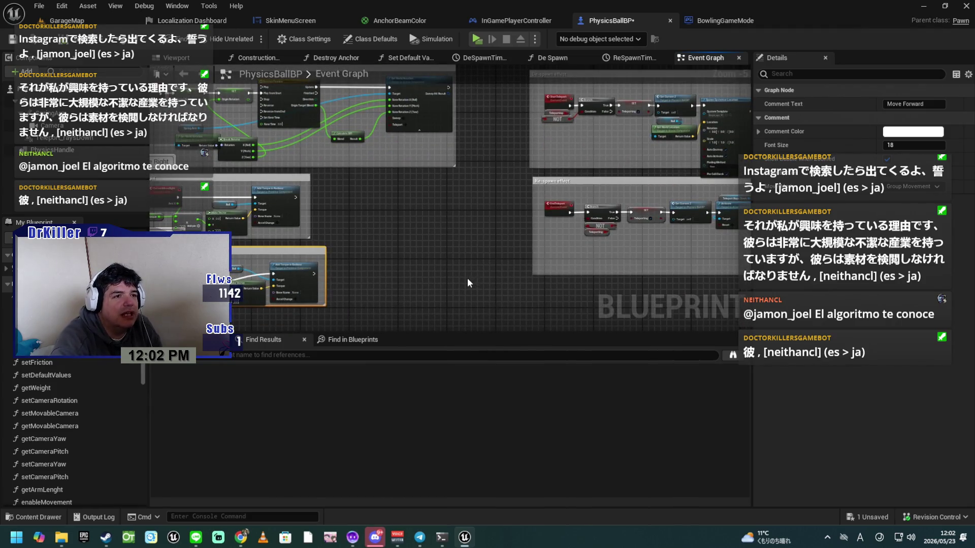
drag(467, 278, 440, 209)
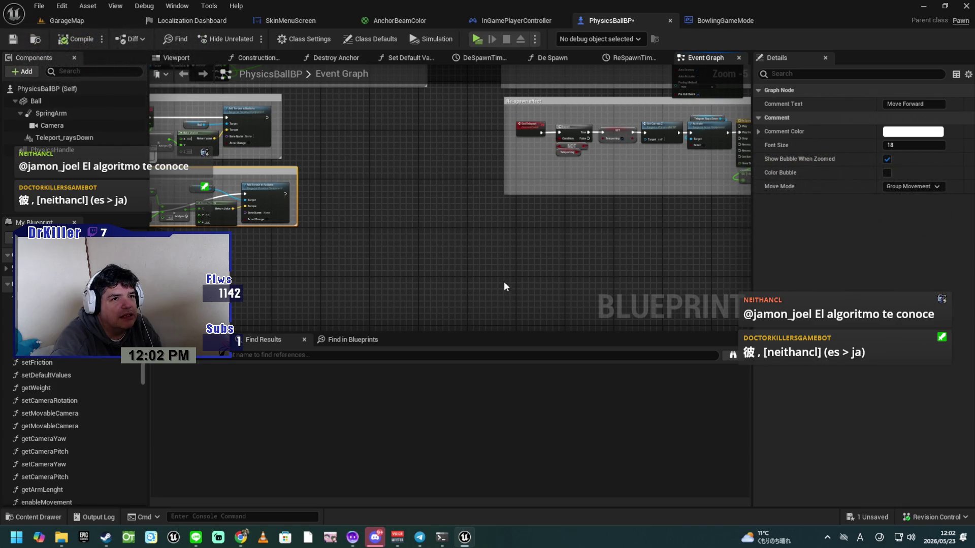
Box-select all De-spawn effect nodes and move them one grid step left.
drag(505, 283, 462, 329)
mouse_move(418, 288)
mouse_down()
mouse_move(405, 313)
mouse_move(377, 324)
mouse_up()
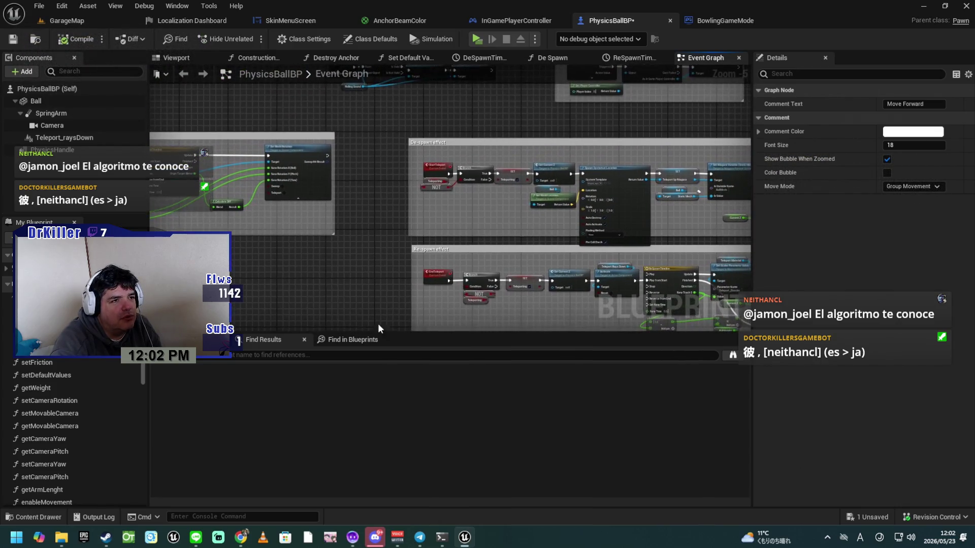
drag(388, 240, 185, 265)
mouse_move(223, 177)
mouse_down()
mouse_move(374, 235)
mouse_move(483, 260)
mouse_up()
scroll(283, 236, up, 1)
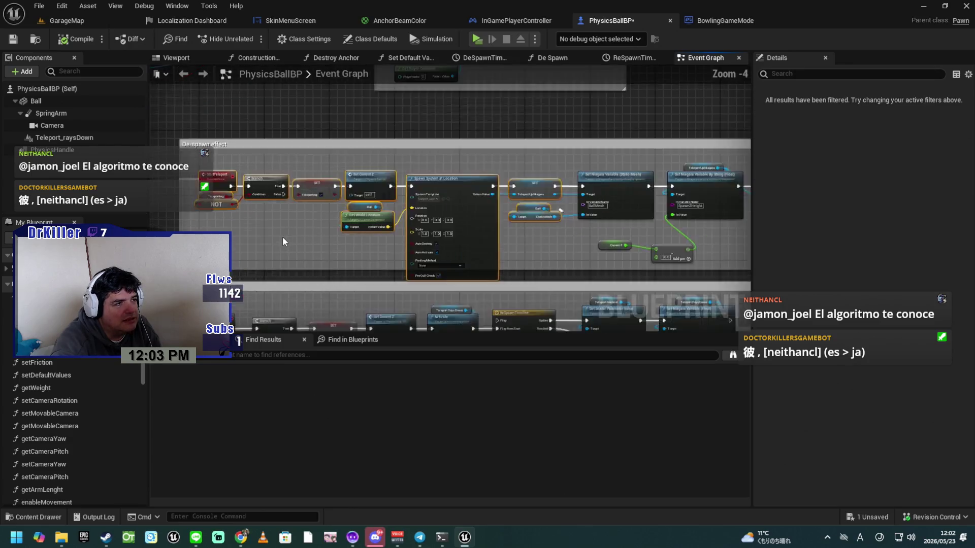
scroll(350, 238, up, 2)
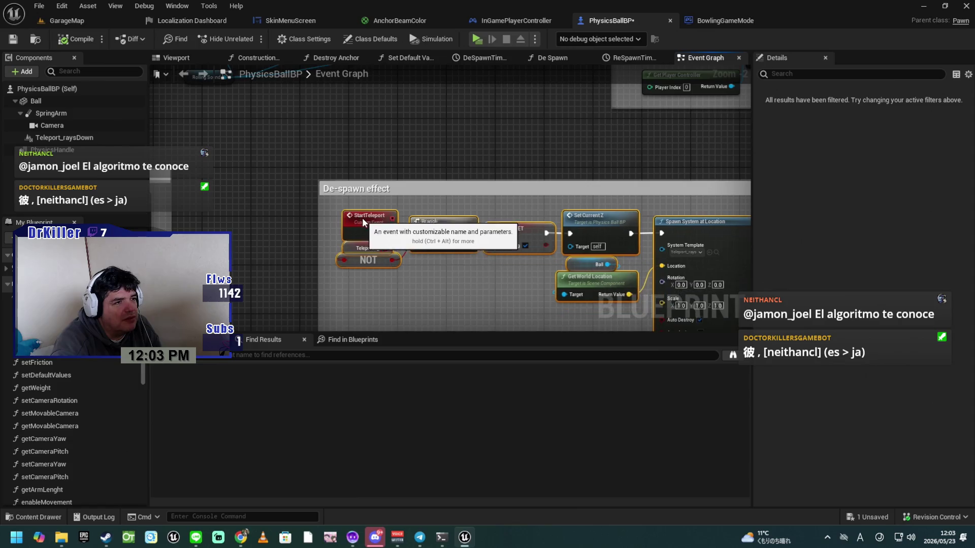
drag(361, 218, 348, 212)
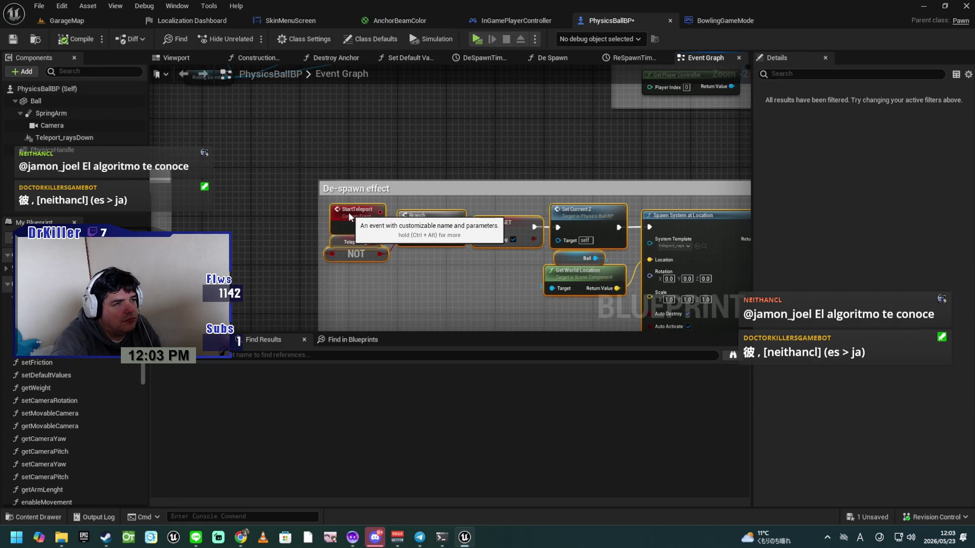
scroll(398, 229, down, 3)
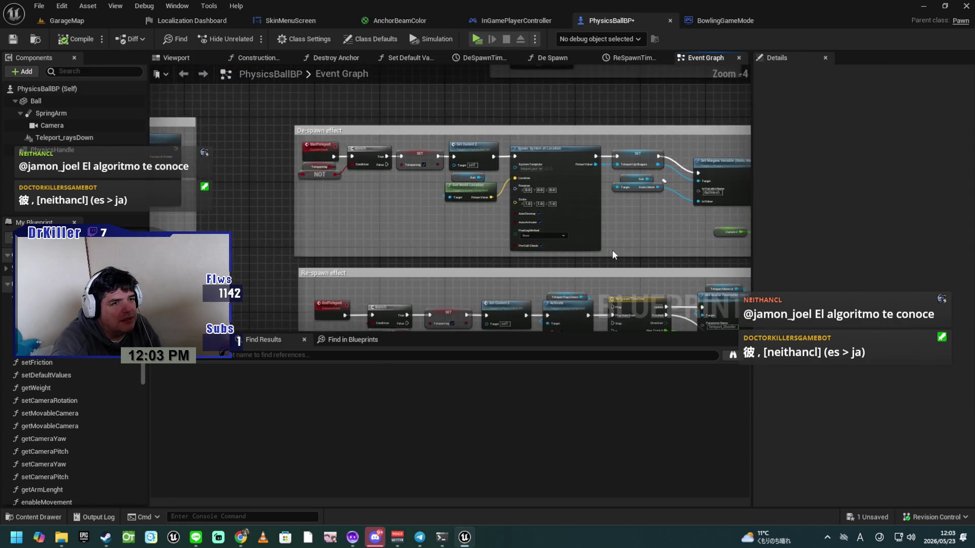
scroll(611, 250, up, 2)
mouse_move(409, 276)
mouse_down()
mouse_move(441, 250)
mouse_move(398, 261)
mouse_up()
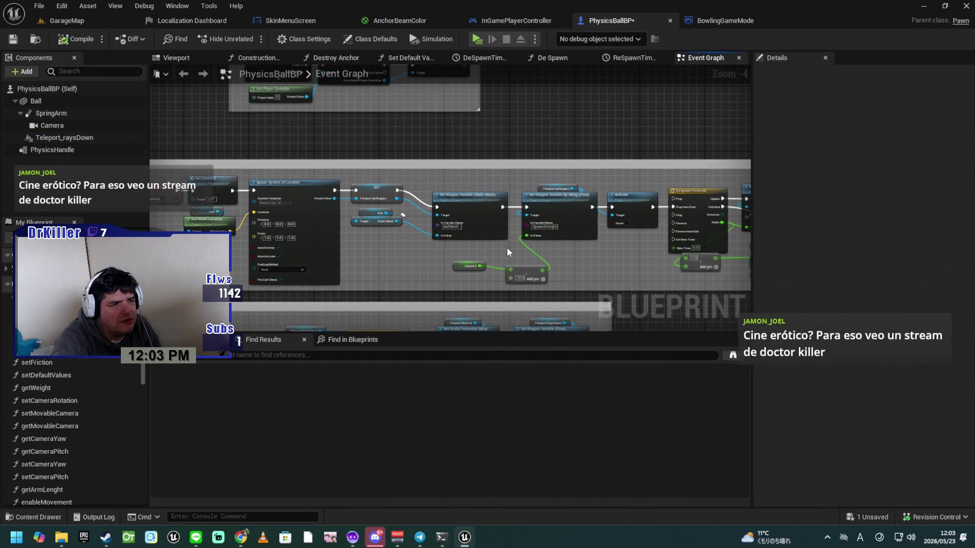
Raise the three Niagara and Activate despawn nodes into a straight line.
drag(516, 247, 436, 242)
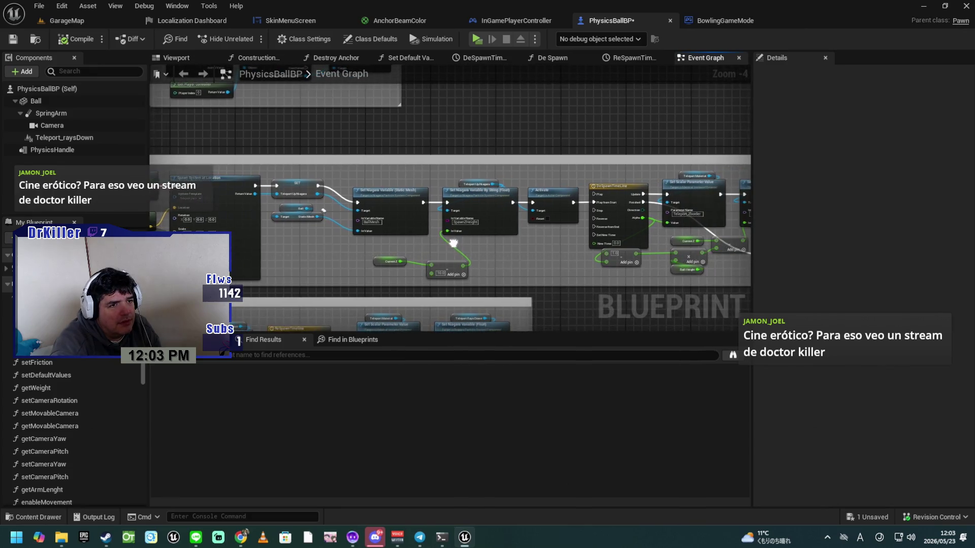
drag(378, 167, 562, 243)
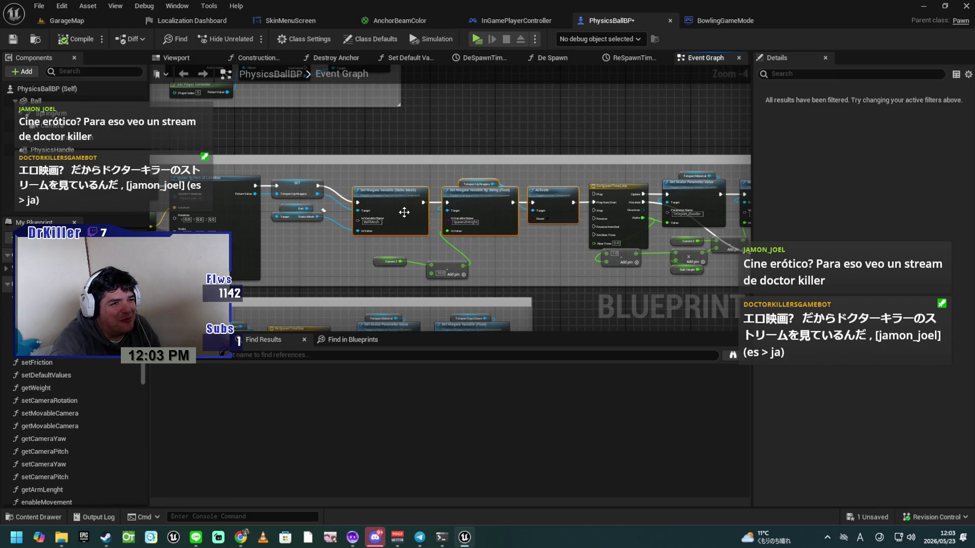
drag(390, 193, 384, 180)
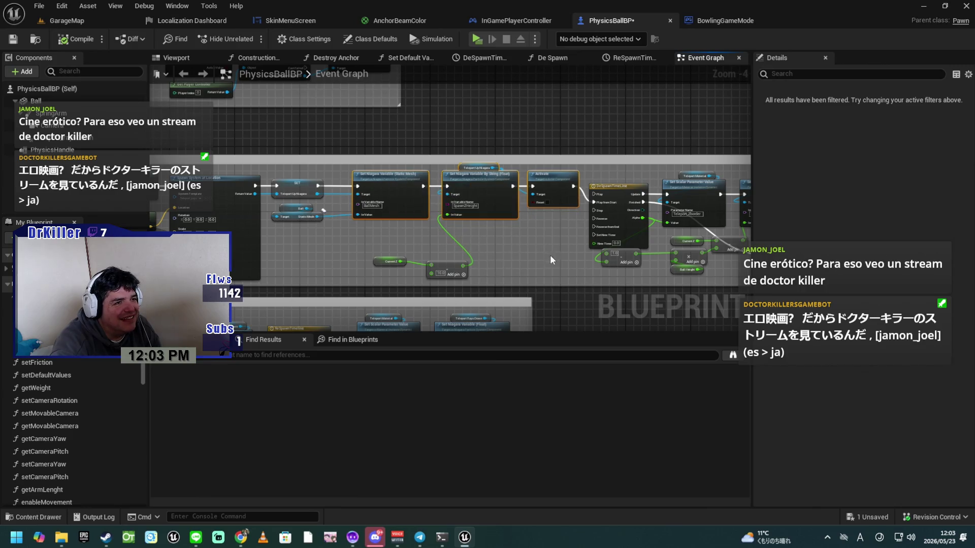
click(499, 244)
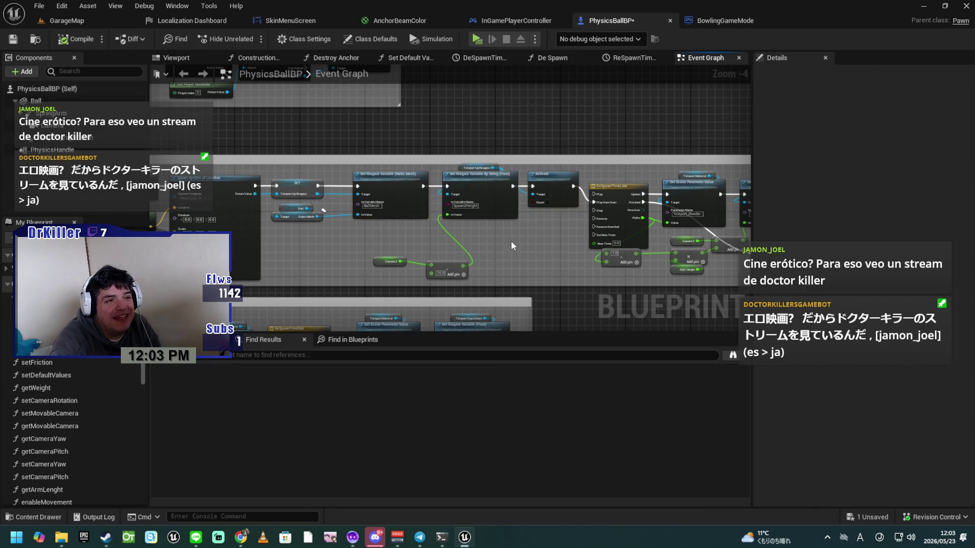
drag(511, 242, 484, 275)
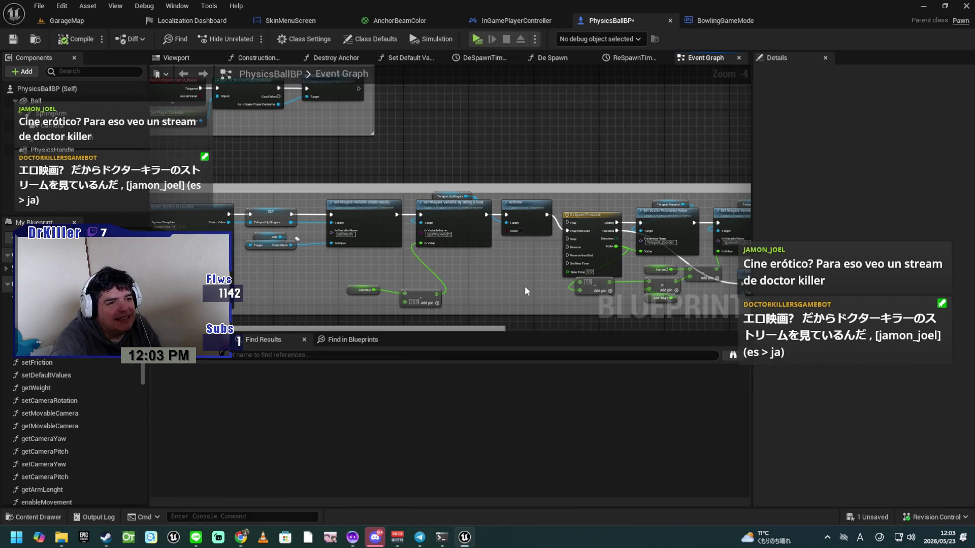
Move the Set Scalar Parameter Value and Set Niagara Variable nodes up into line.
mouse_move(601, 300)
mouse_down()
mouse_move(570, 211)
mouse_move(561, 212)
mouse_up()
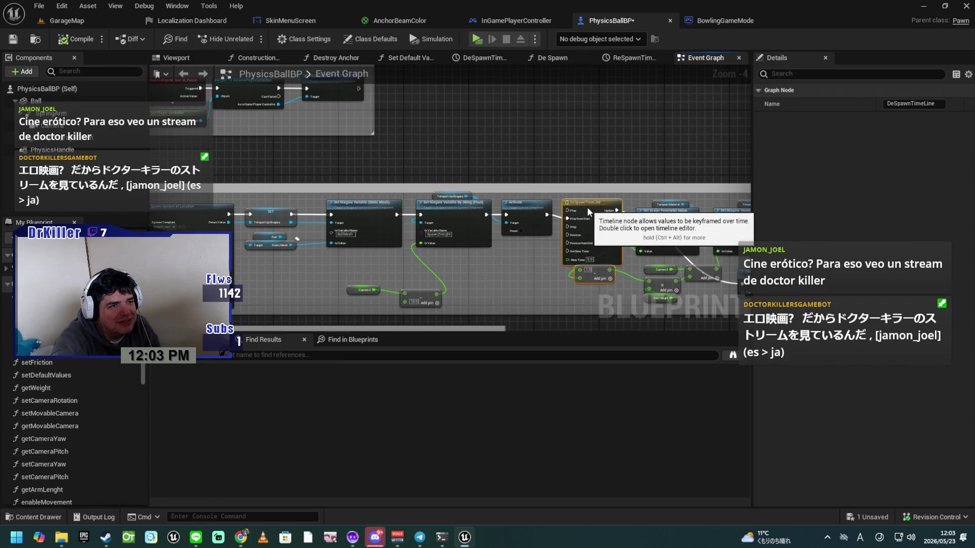
drag(546, 310, 518, 293)
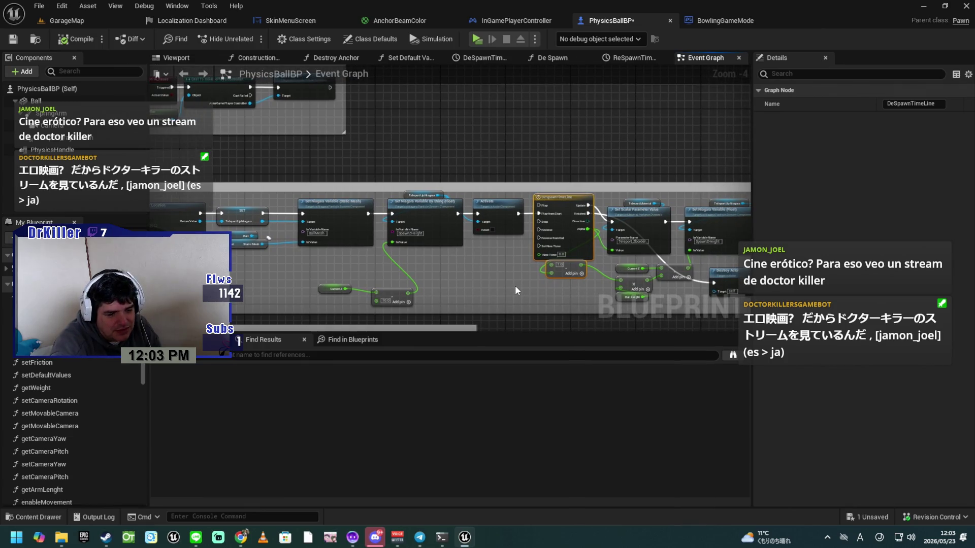
drag(519, 296, 389, 297)
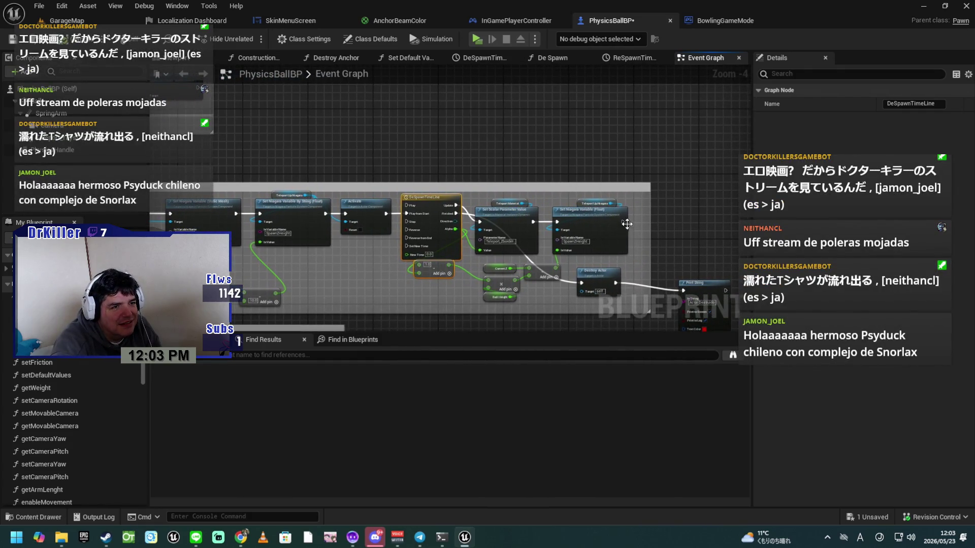
drag(636, 196, 486, 252)
drag(513, 221, 514, 213)
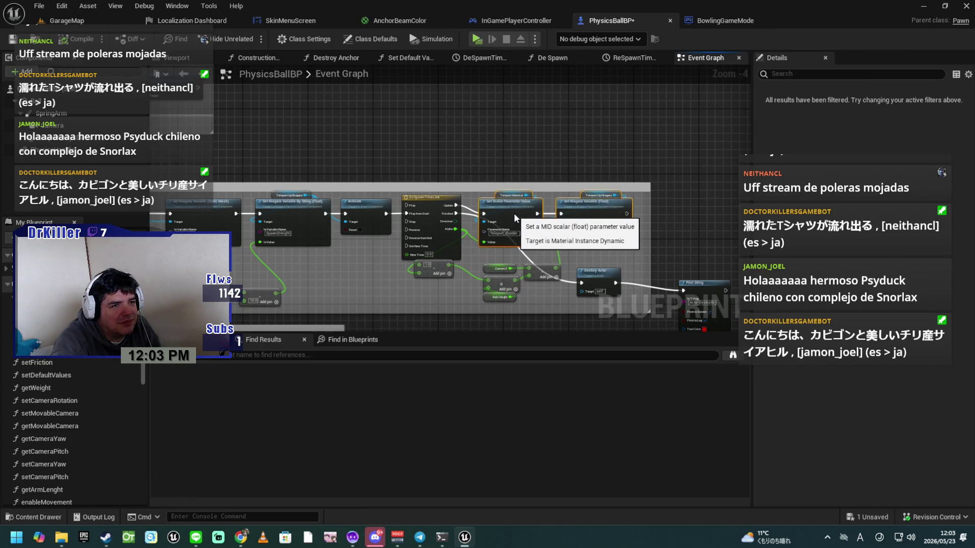
drag(513, 212, 514, 208)
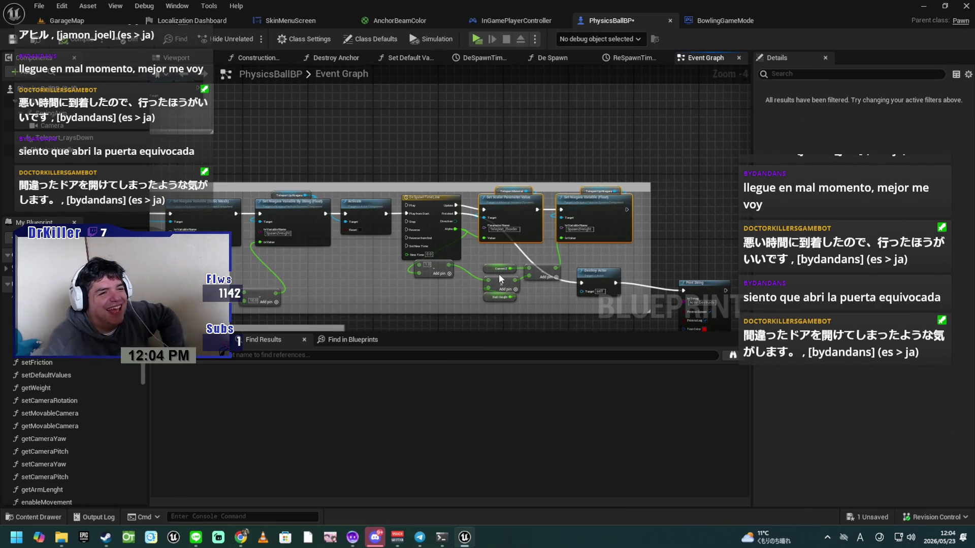
Raise Destroy Actor into line, delete the Print String node, and compile.
drag(690, 227, 667, 185)
drag(579, 211, 571, 190)
click(702, 250)
key(Delete)
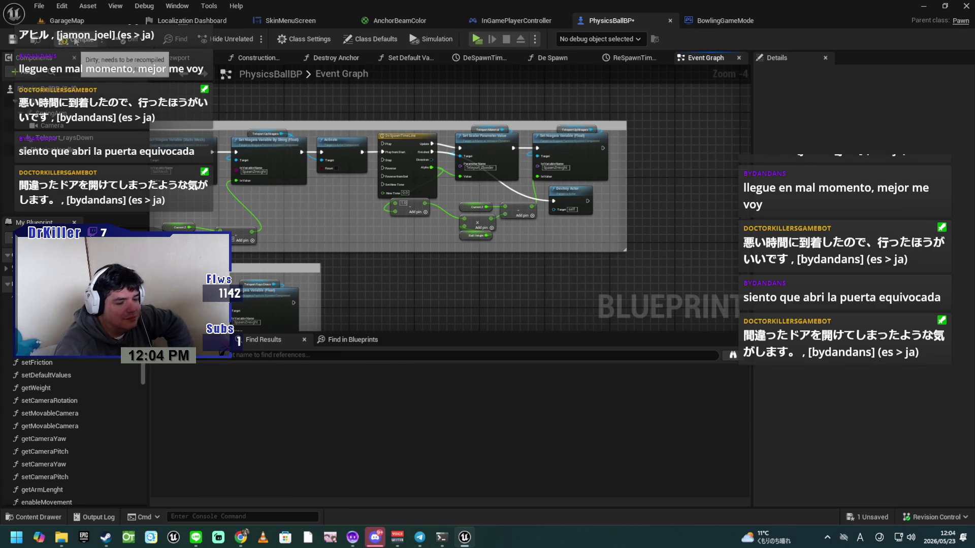
click(75, 41)
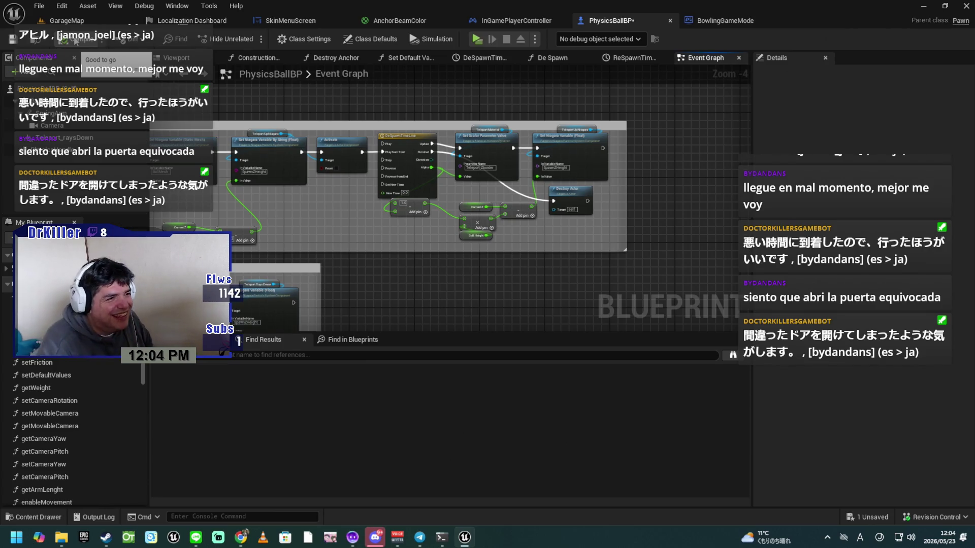
Place the Teleport Material getter below Set Scalar Parameter Value and raise both slightly.
scroll(542, 197, up, 2)
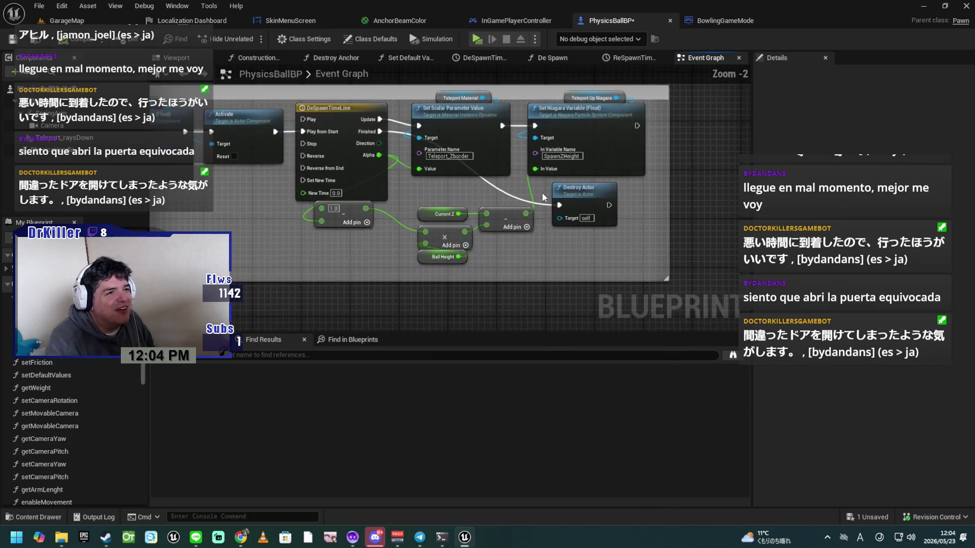
drag(541, 191, 580, 261)
mouse_move(478, 165)
mouse_down()
mouse_move(508, 249)
mouse_move(471, 253)
mouse_up()
ctrl+click(513, 206)
drag(513, 206, 512, 199)
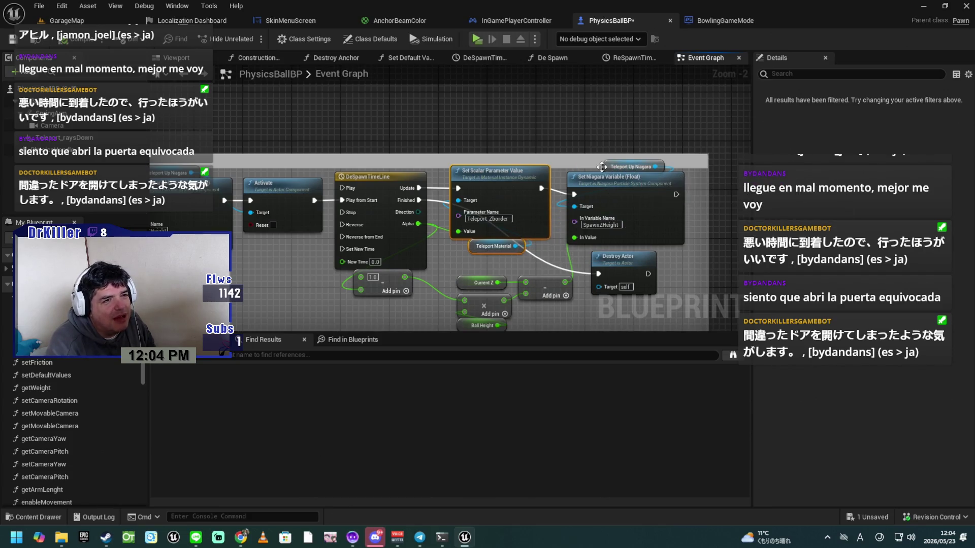
Line up Teleport Up Niagara beside Destroy Actor and raise the Current Z math nodes.
drag(610, 195, 609, 206)
mouse_move(604, 169)
mouse_down()
mouse_move(641, 267)
mouse_move(656, 275)
mouse_move(611, 171)
mouse_up()
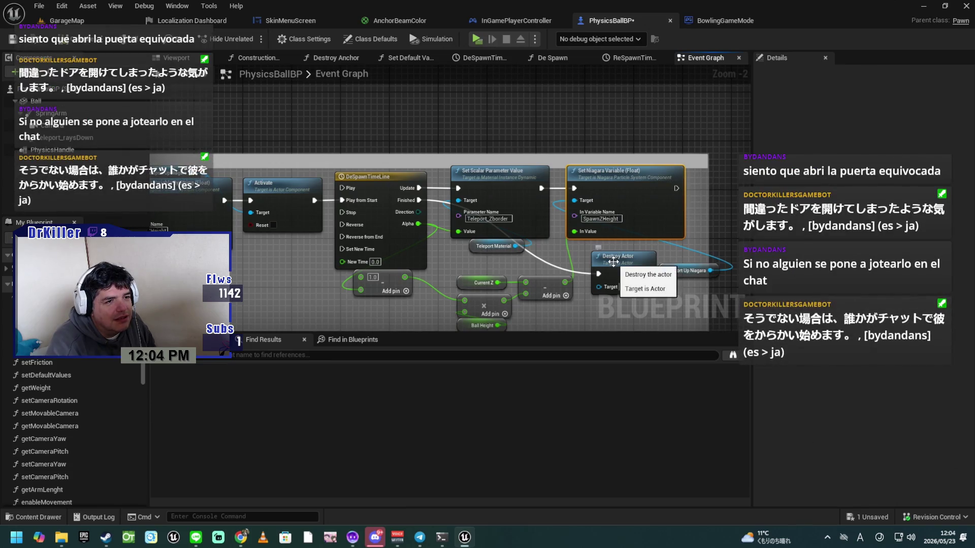
drag(637, 267, 637, 273)
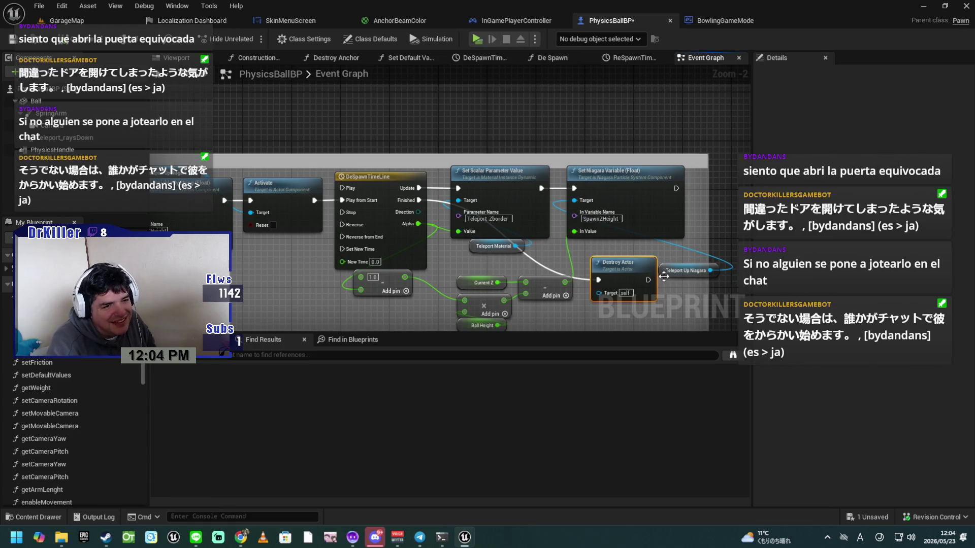
mouse_move(660, 272)
mouse_down()
mouse_move(658, 261)
mouse_move(603, 249)
mouse_move(568, 269)
mouse_move(565, 282)
mouse_move(553, 211)
mouse_up()
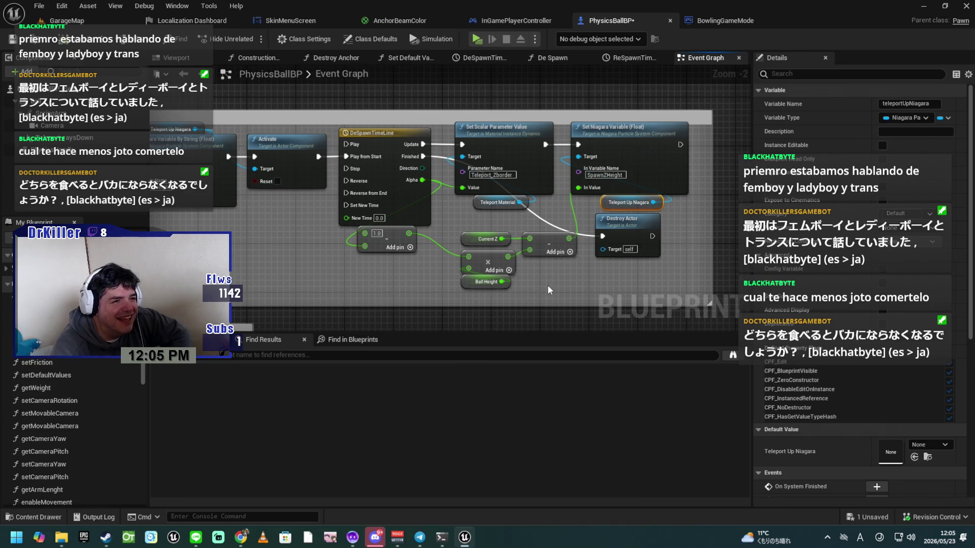
drag(556, 288, 457, 224)
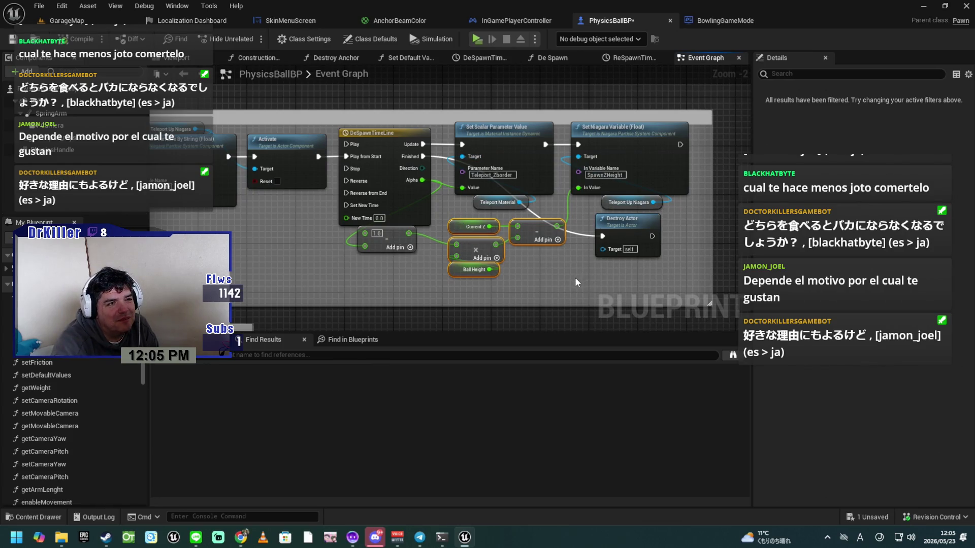
Pan the graph toward the start of the despawn chain.
drag(575, 278, 736, 279)
Move the subtraction node up beside Current Z and review the spawn section.
drag(427, 264, 513, 230)
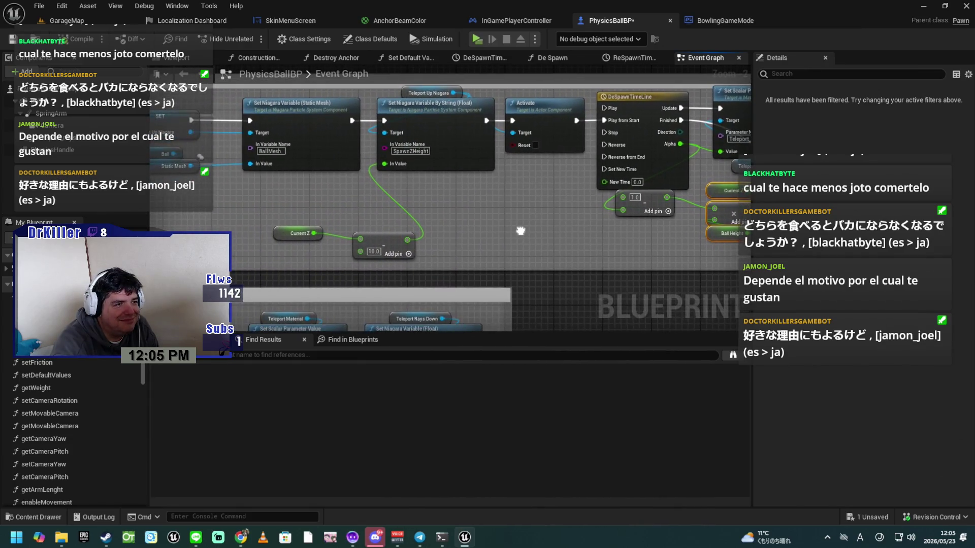
drag(386, 241, 366, 232)
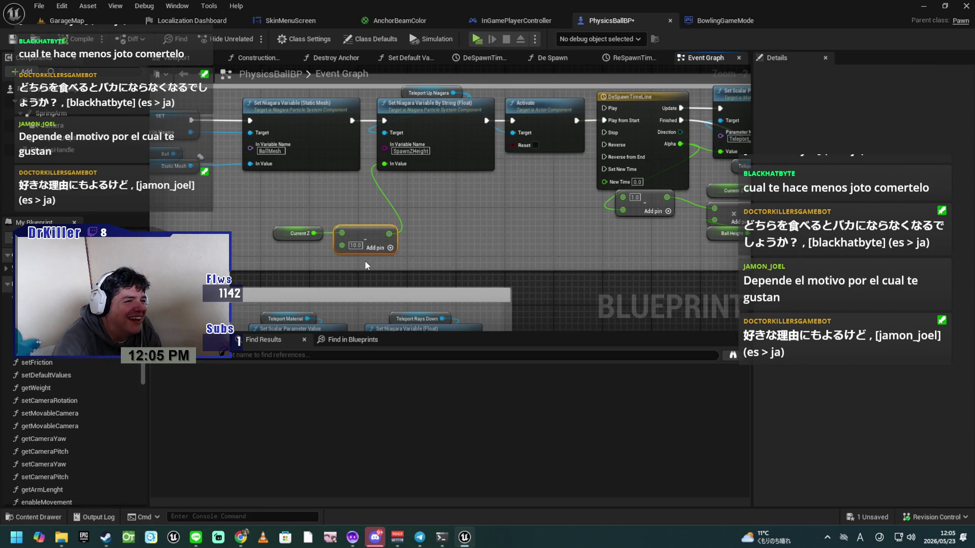
mouse_move(326, 241)
mouse_down()
mouse_move(352, 223)
mouse_move(324, 190)
mouse_up()
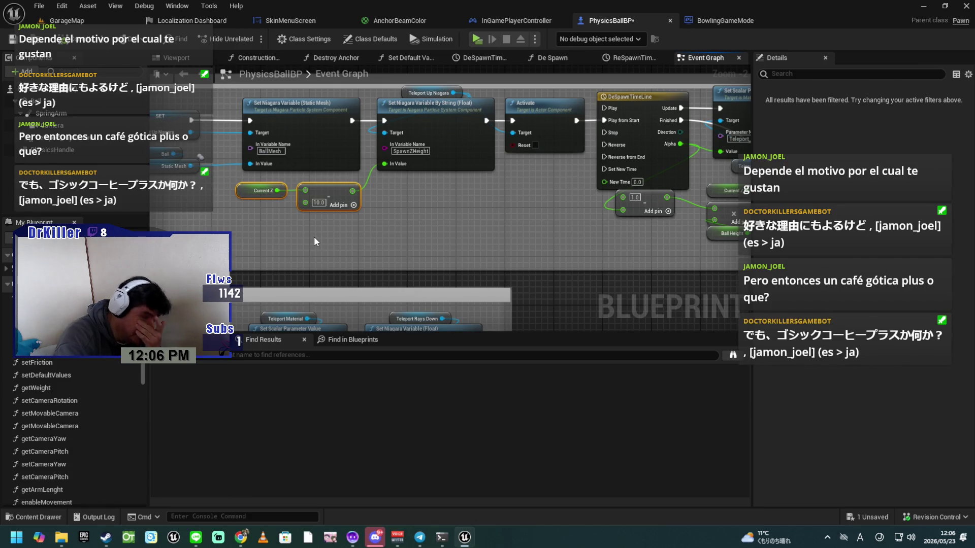
drag(361, 255, 561, 243)
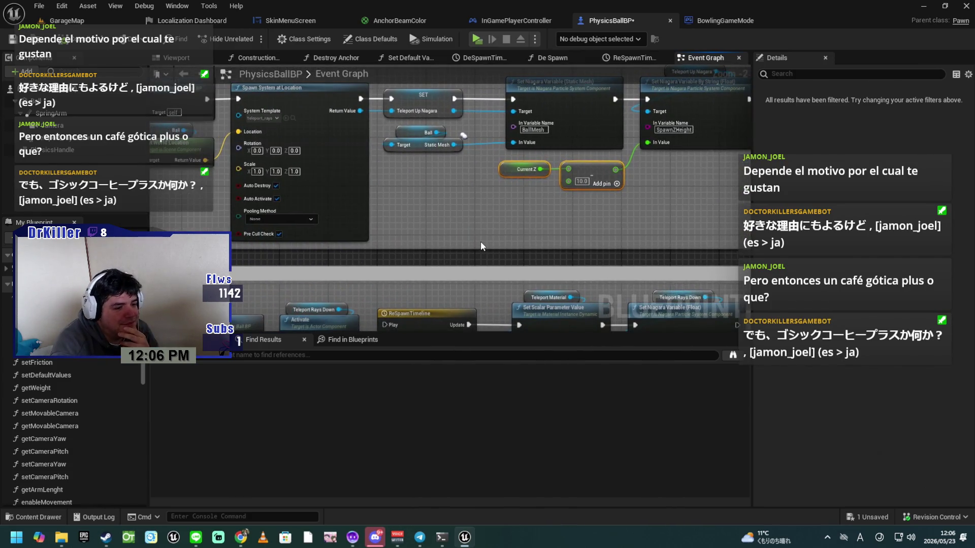
drag(477, 229, 523, 250)
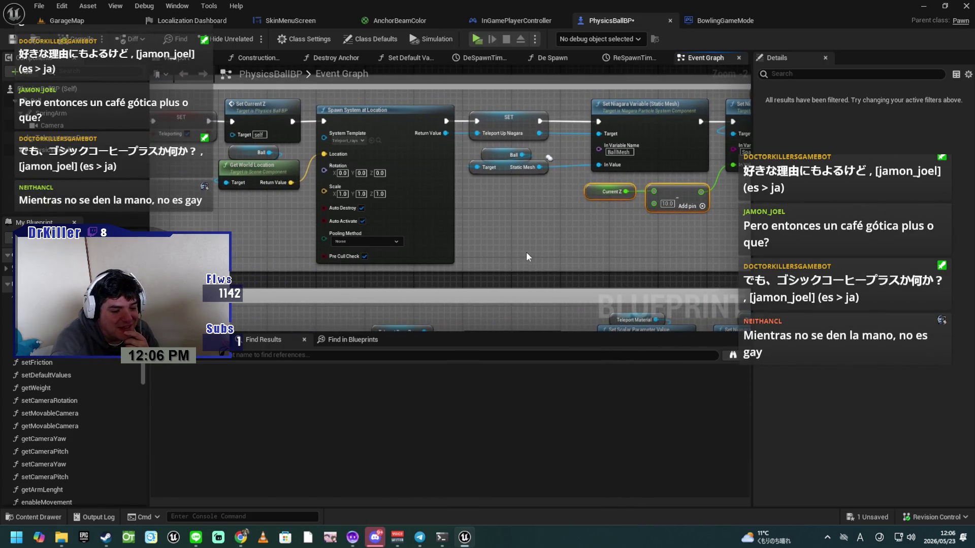
mouse_move(253, 245)
mouse_down()
mouse_move(551, 239)
mouse_move(429, 253)
mouse_move(390, 246)
mouse_up()
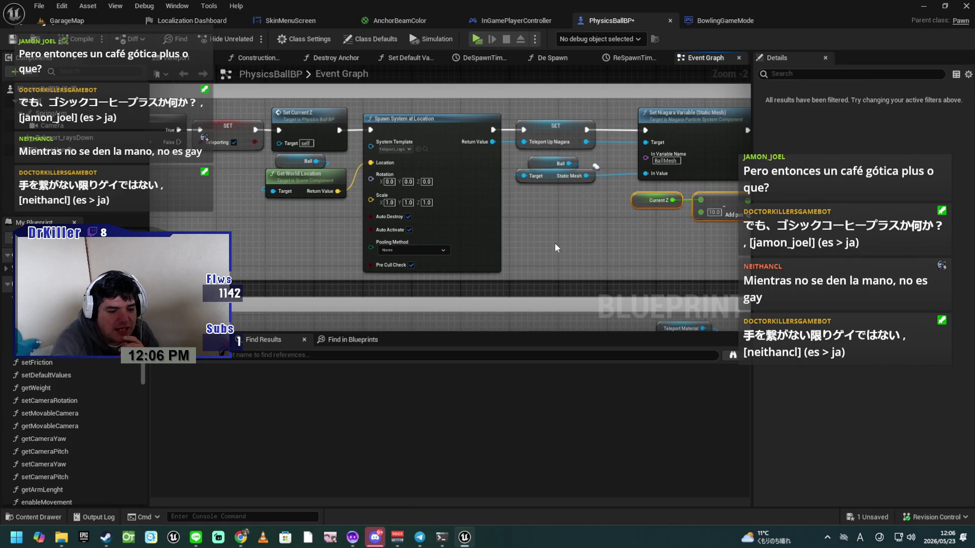
drag(662, 255, 573, 247)
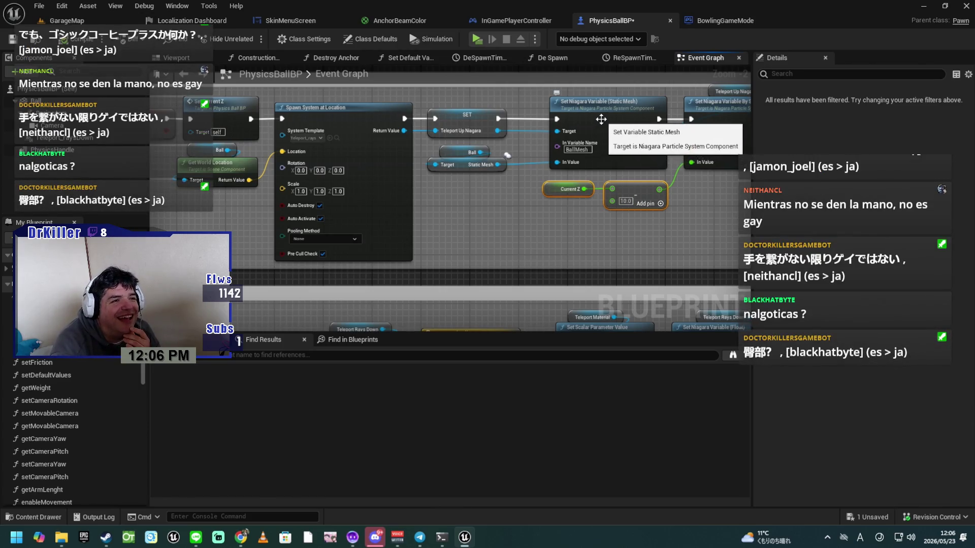
Shift the Set Niagara Variable nodes, Current Z add, and Activate left, undoing an accidental comment move.
drag(601, 114, 580, 114)
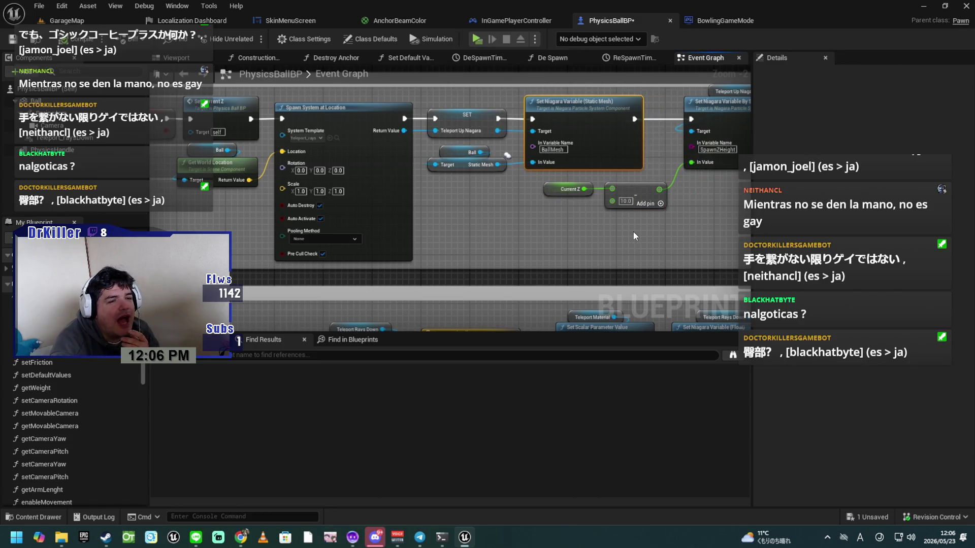
mouse_move(641, 243)
mouse_down()
mouse_move(545, 279)
mouse_move(457, 216)
mouse_up()
drag(533, 226, 504, 229)
click(647, 225)
drag(631, 138, 619, 138)
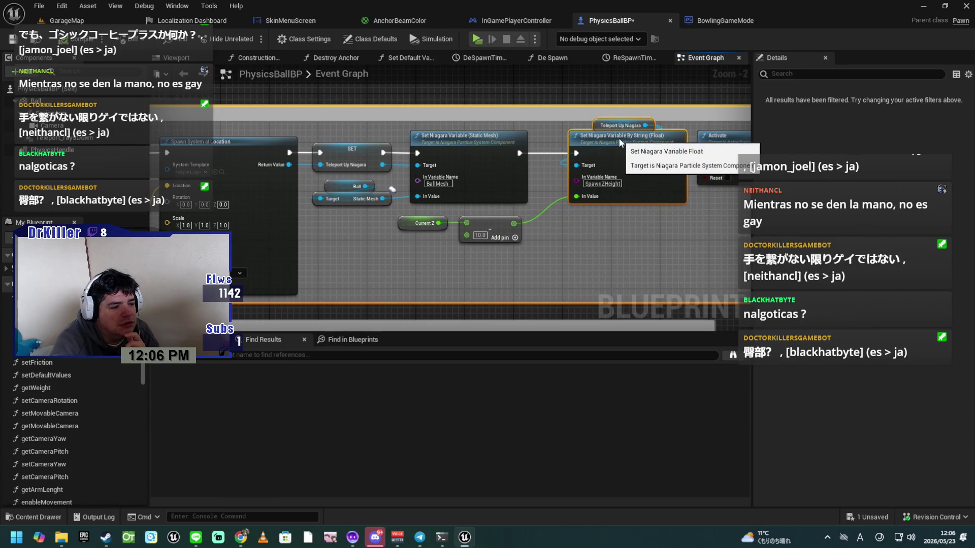
key(ctrl+z)
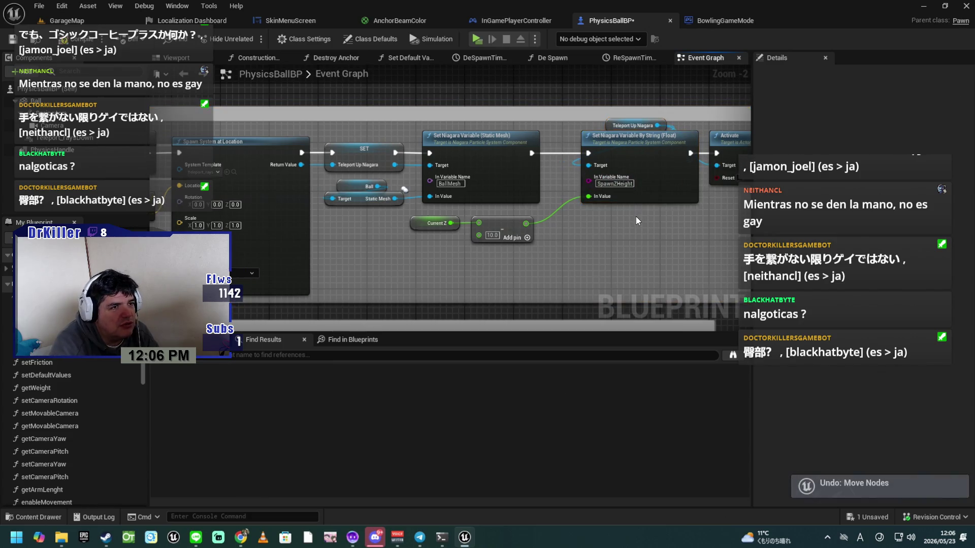
click(648, 152)
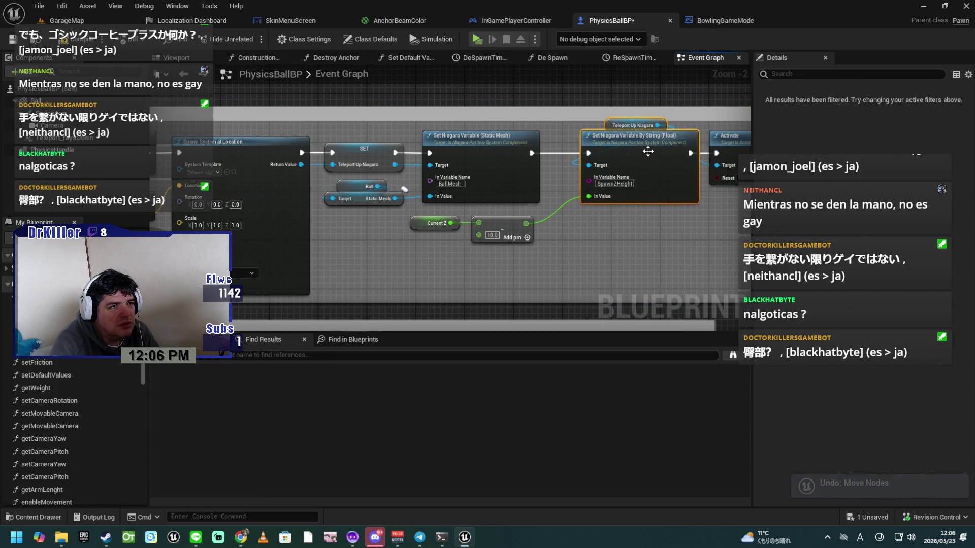
mouse_move(639, 158)
mouse_down()
mouse_move(613, 157)
mouse_move(527, 264)
mouse_up()
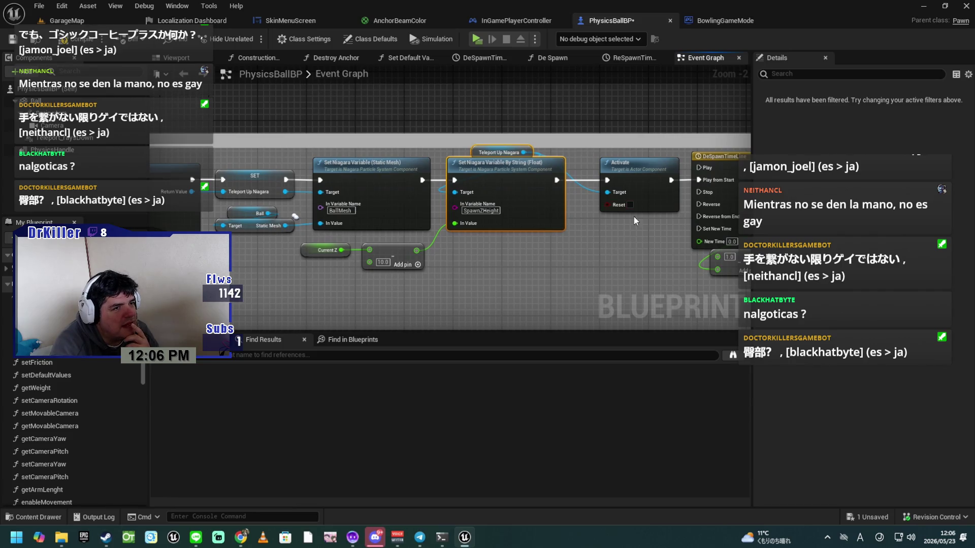
drag(629, 174, 614, 173)
Move the DeSpawnTimeLine and subtract nodes left to close the gap.
drag(620, 215, 414, 267)
mouse_move(519, 294)
mouse_down()
mouse_move(527, 158)
mouse_move(514, 157)
mouse_up()
drag(577, 276, 510, 280)
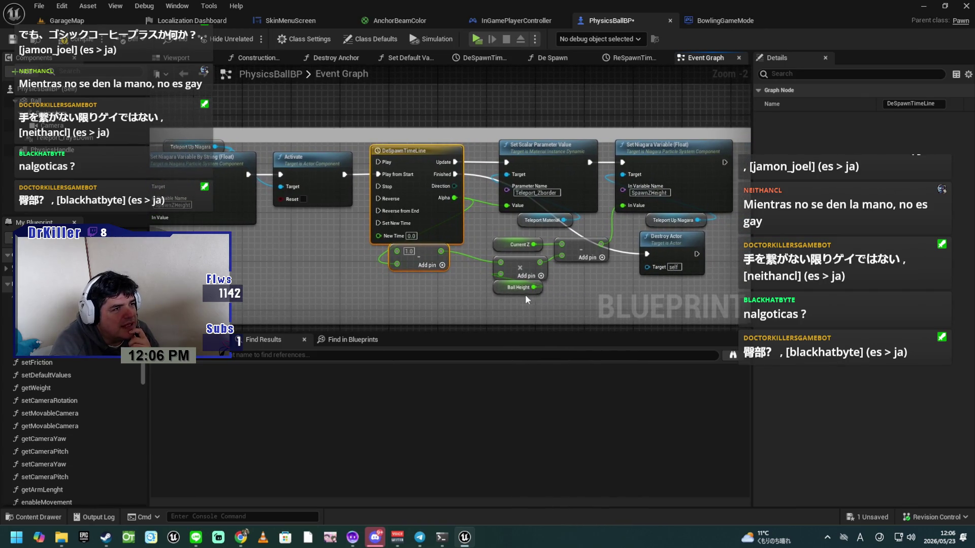
drag(537, 305, 440, 275)
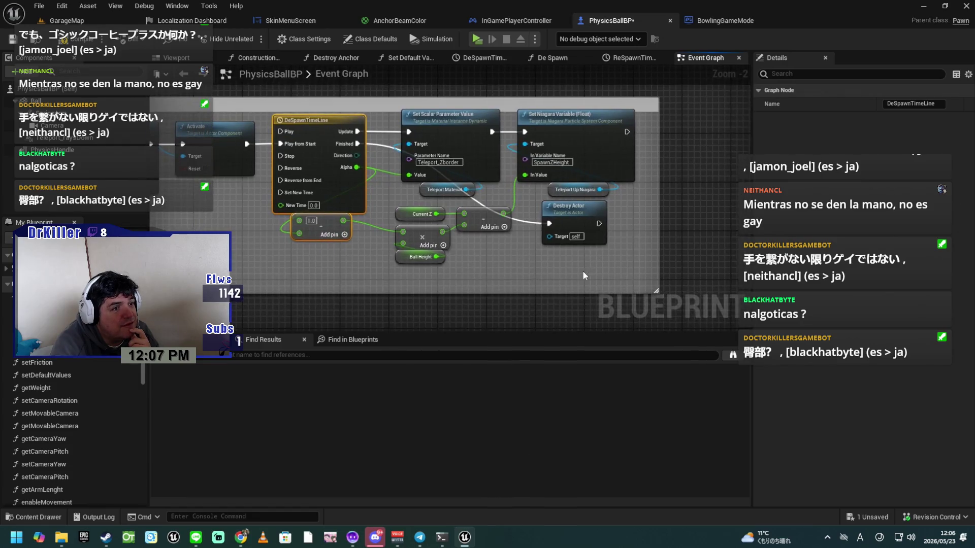
mouse_move(629, 282)
mouse_down()
mouse_move(502, 167)
mouse_move(416, 146)
mouse_move(452, 137)
mouse_up()
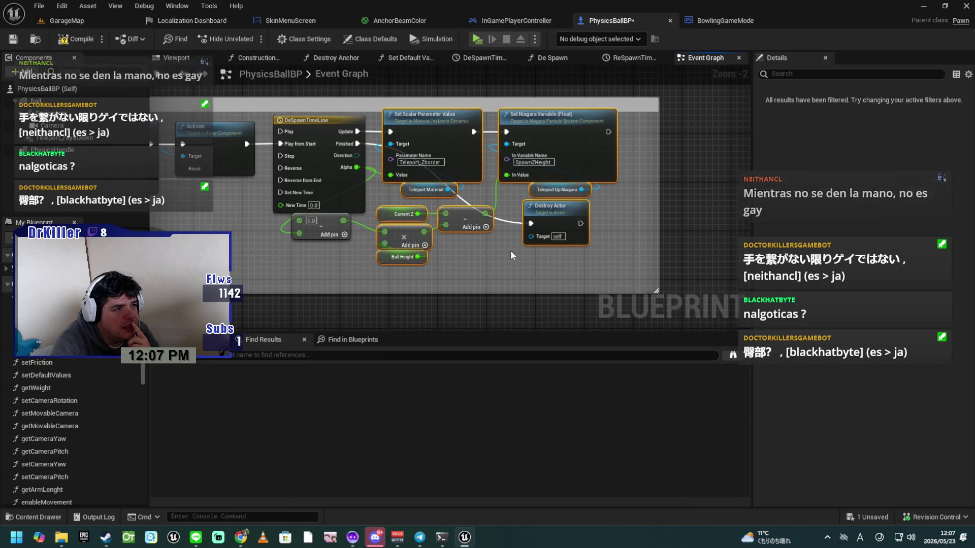
click(610, 266)
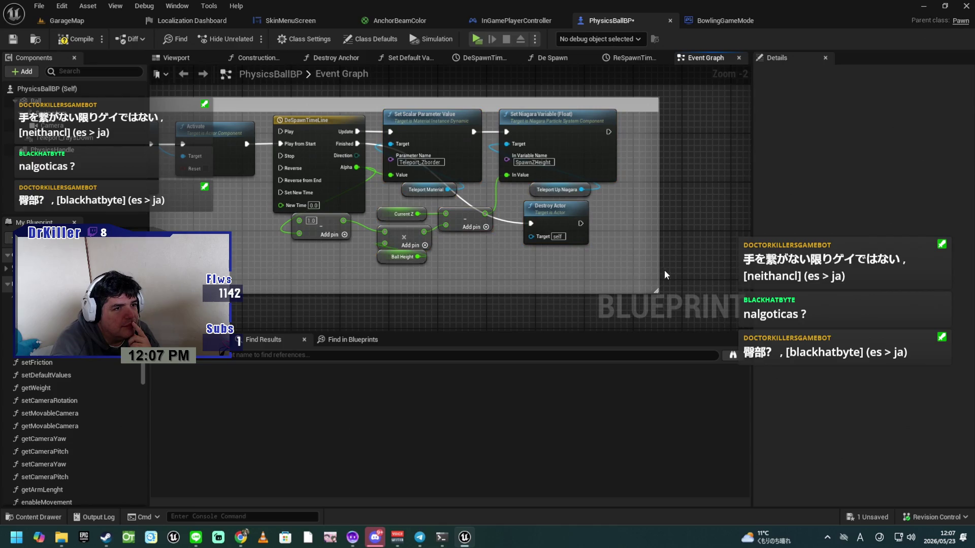
Shift all nodes after Activate and narrow the De-spawn effect comment box to fit.
drag(658, 263, 632, 264)
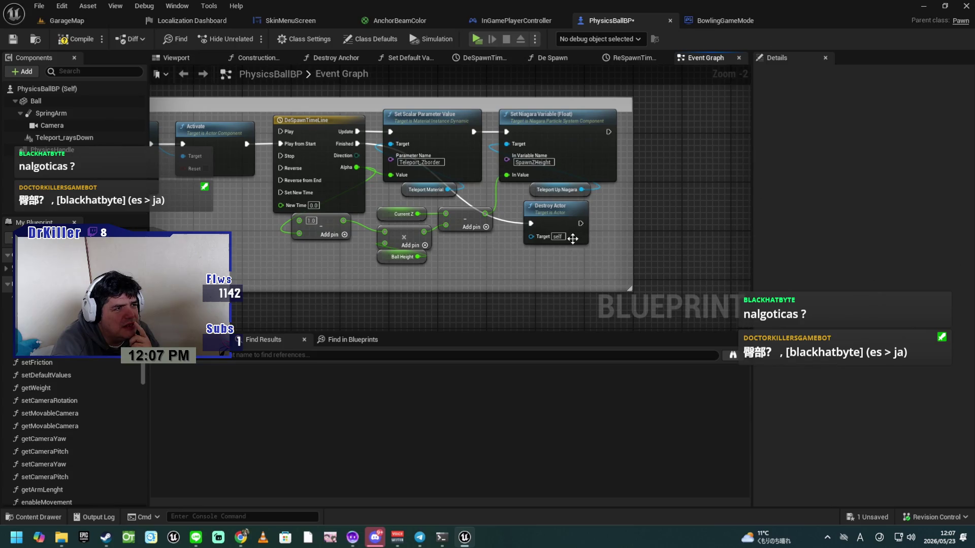
mouse_move(618, 278)
mouse_down()
mouse_move(576, 249)
mouse_move(272, 112)
mouse_move(316, 129)
mouse_up()
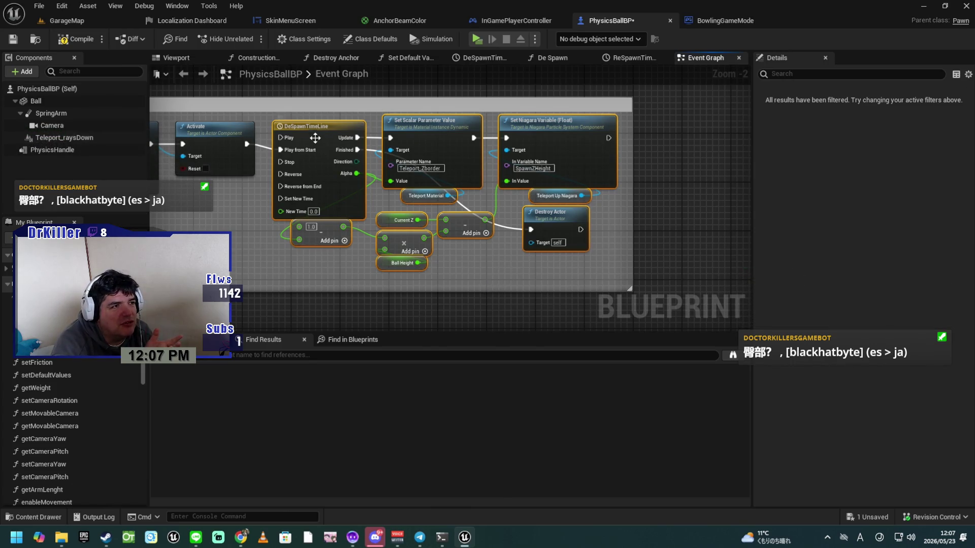
drag(309, 127, 305, 135)
click(493, 280)
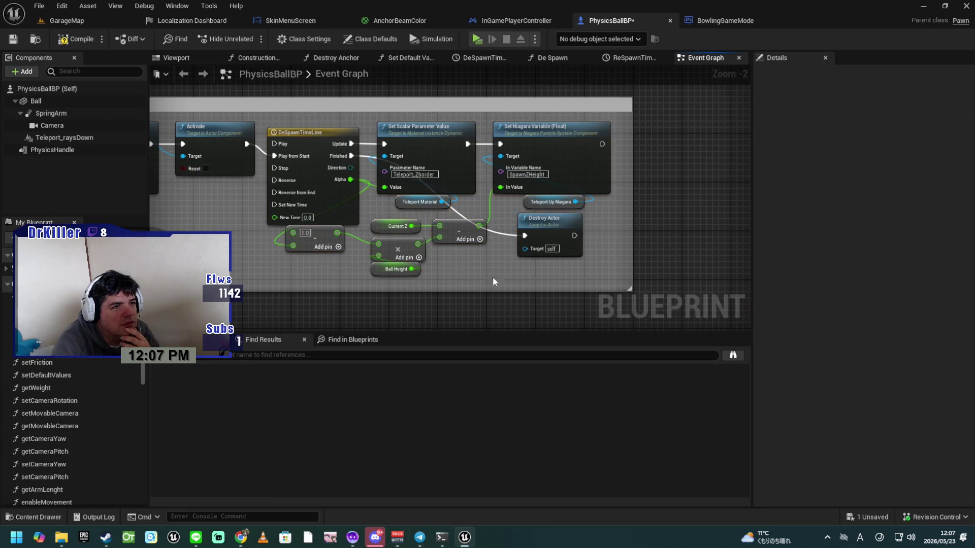
drag(632, 223, 620, 221)
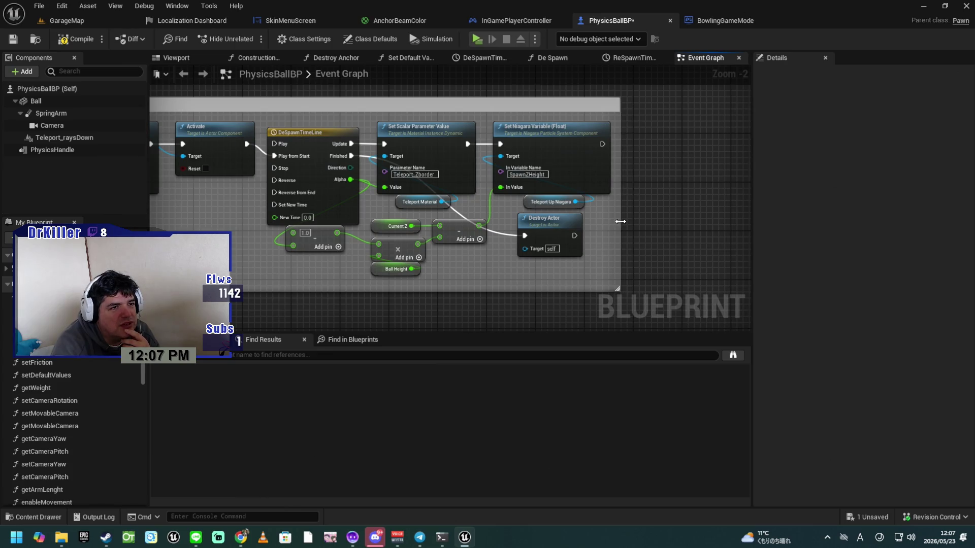
Compile and save PhysicsBallBP.
drag(443, 313, 258, 161)
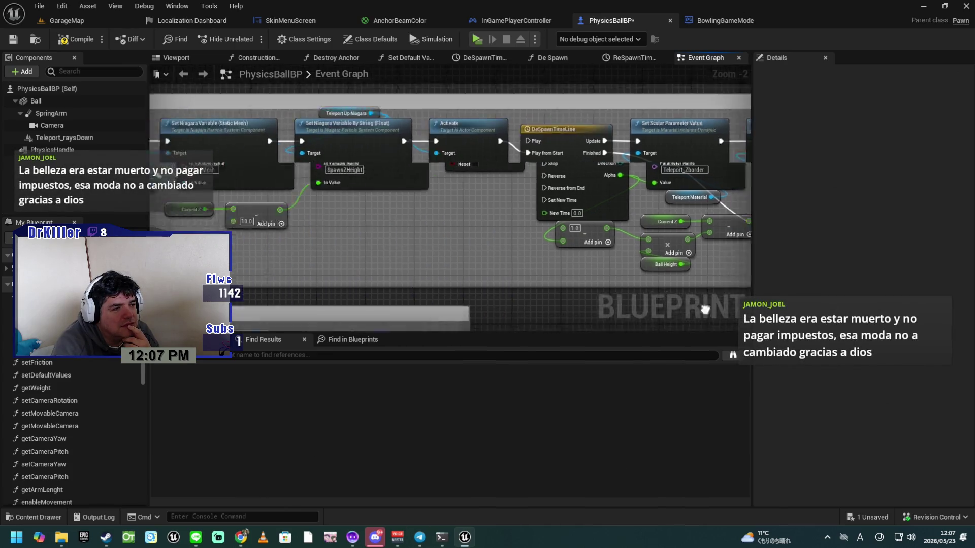
drag(486, 275, 699, 265)
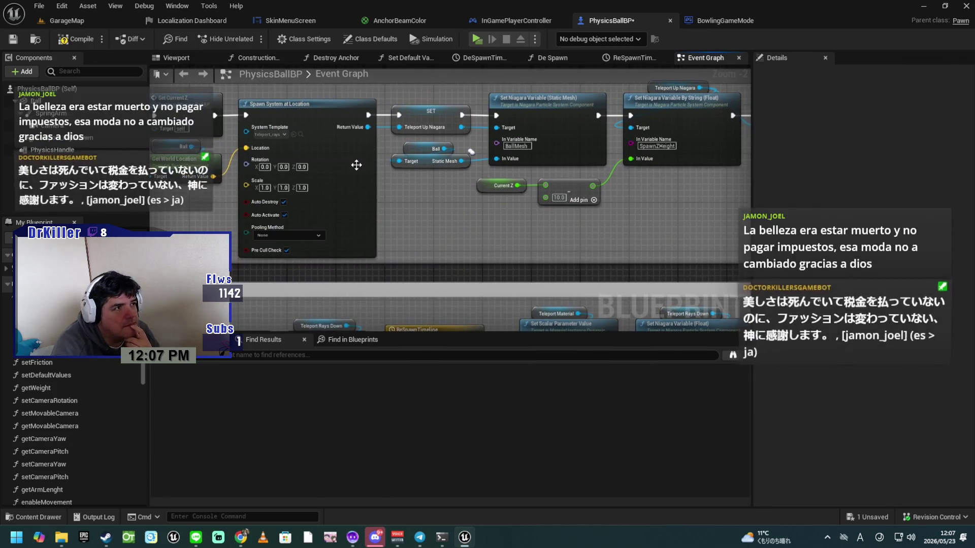
click(86, 43)
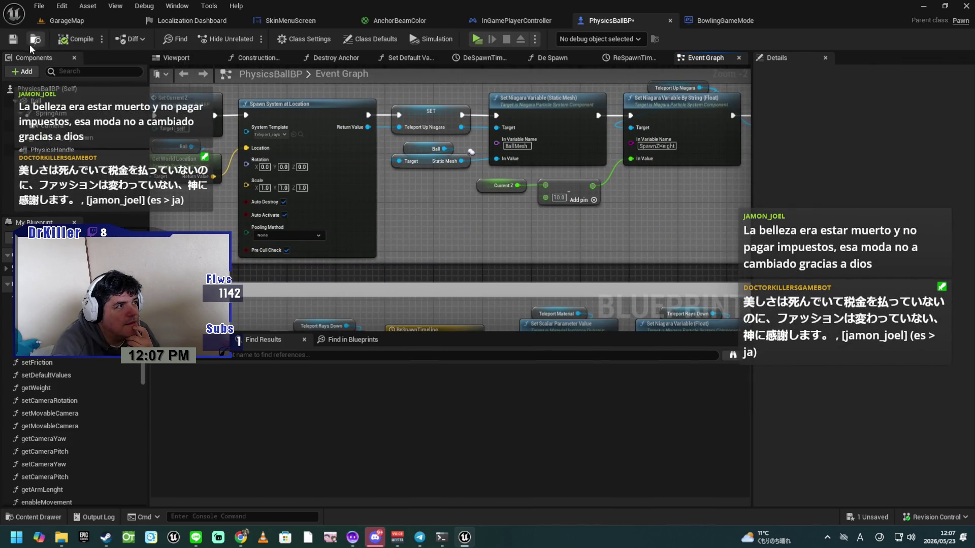
click(13, 39)
Review the De-spawn effect and Re-spawn effect groups and the upper graph.
mouse_move(196, 217)
mouse_down()
mouse_move(276, 194)
mouse_move(331, 203)
mouse_move(333, 214)
mouse_up()
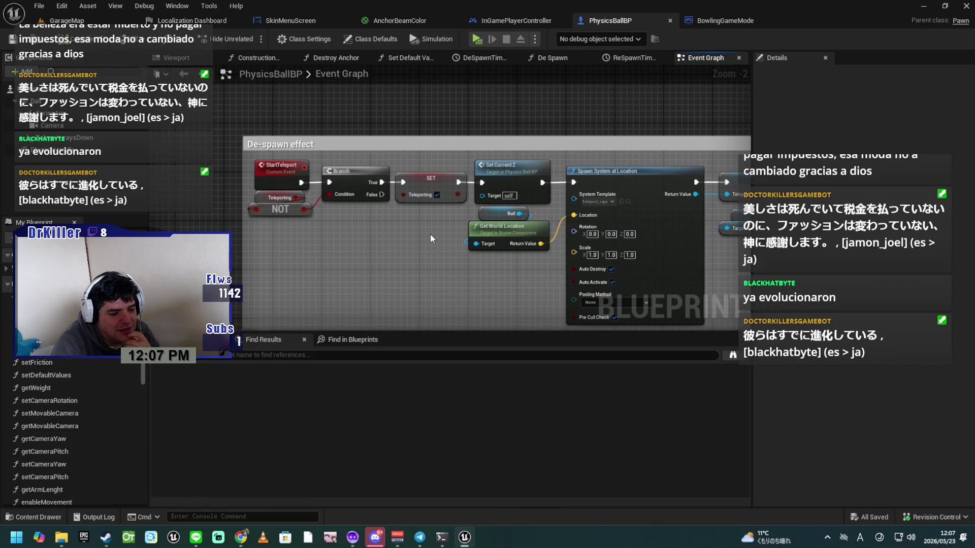
drag(441, 236, 434, 158)
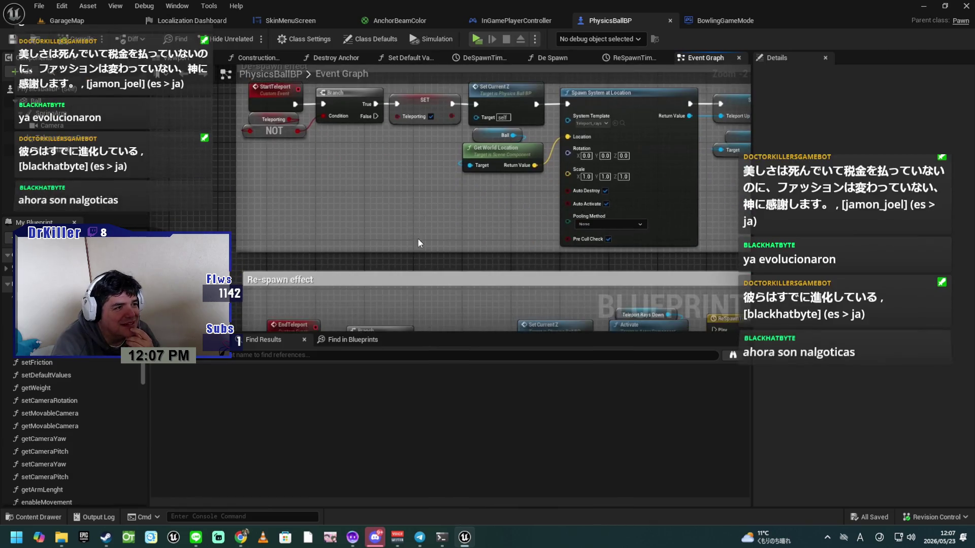
mouse_move(408, 250)
mouse_down()
mouse_move(462, 194)
mouse_move(464, 160)
mouse_up()
scroll(464, 160, down, 3)
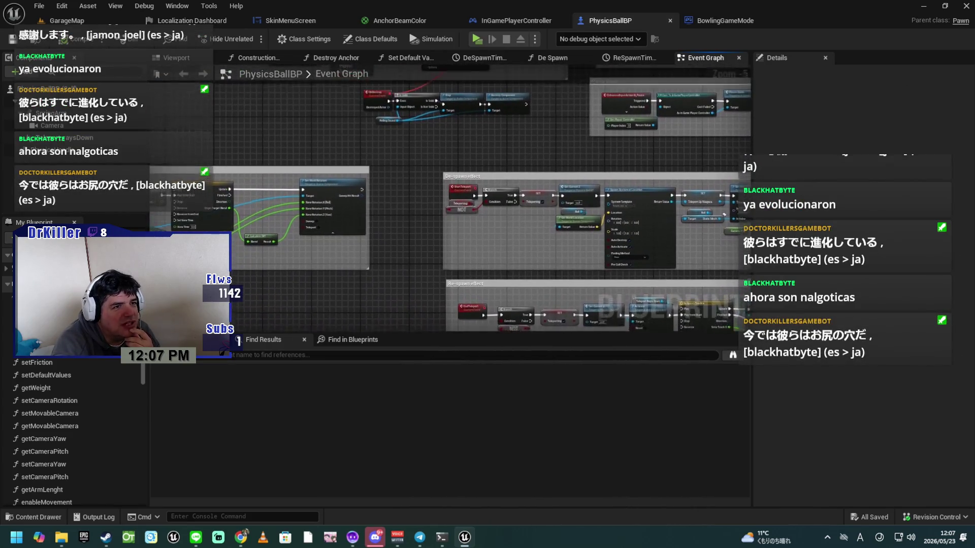
drag(376, 219, 441, 261)
Move the De-spawn effect group up and right, then survey the movement and Begin Play groups.
drag(368, 237, 517, 208)
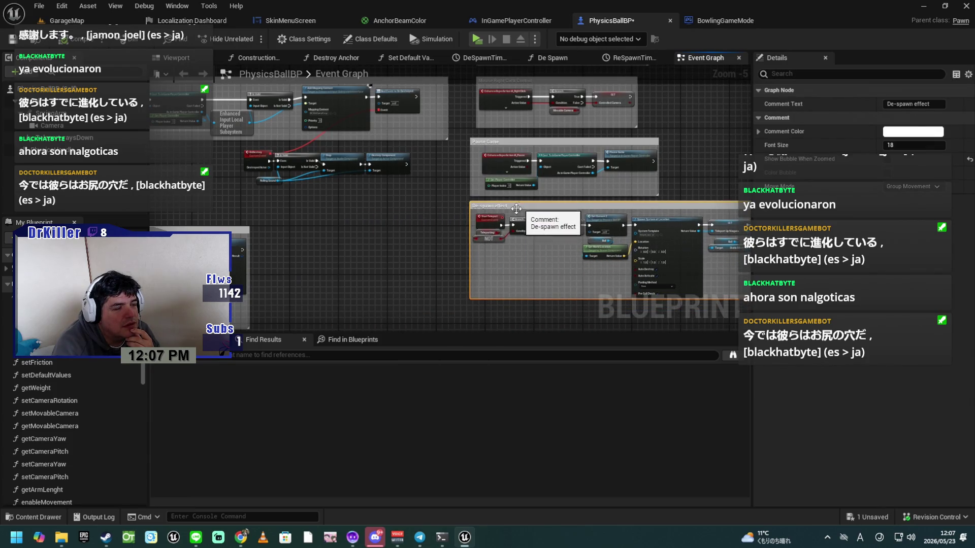
drag(401, 251, 395, 301)
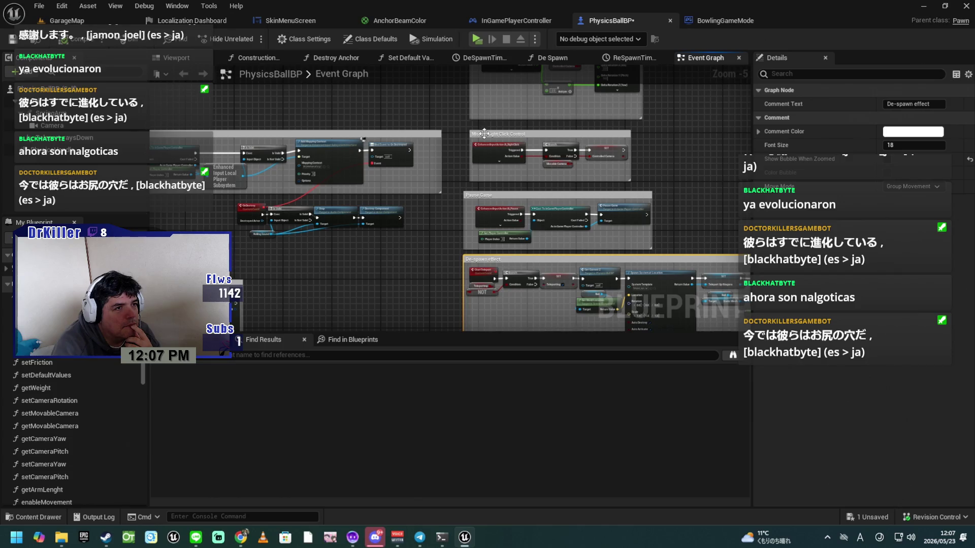
mouse_move(457, 169)
mouse_down()
mouse_move(584, 198)
mouse_move(668, 201)
mouse_up()
drag(437, 219, 438, 126)
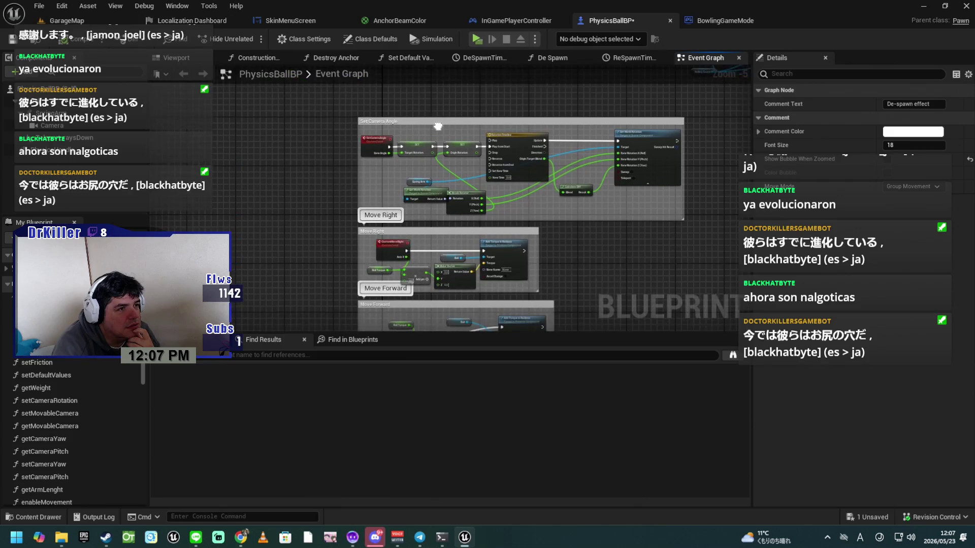
mouse_move(563, 269)
mouse_down()
mouse_move(559, 202)
mouse_move(580, 273)
mouse_up()
mouse_move(307, 166)
mouse_down()
mouse_move(426, 261)
mouse_move(302, 299)
mouse_up()
drag(453, 186, 458, 236)
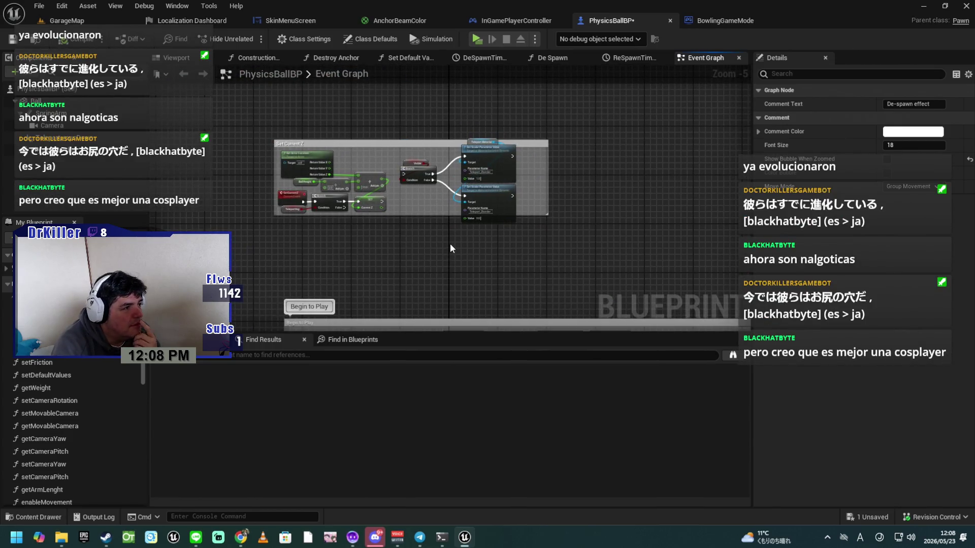
mouse_move(392, 291)
mouse_down()
mouse_move(235, 191)
mouse_move(355, 193)
mouse_up()
Nudge Mouse Camera Control down and Pause Game right, then select the De-spawn effect comment.
mouse_move(629, 307)
mouse_down()
mouse_move(406, 241)
mouse_move(433, 247)
mouse_move(444, 218)
mouse_move(399, 180)
mouse_up()
scroll(442, 232, up, 2)
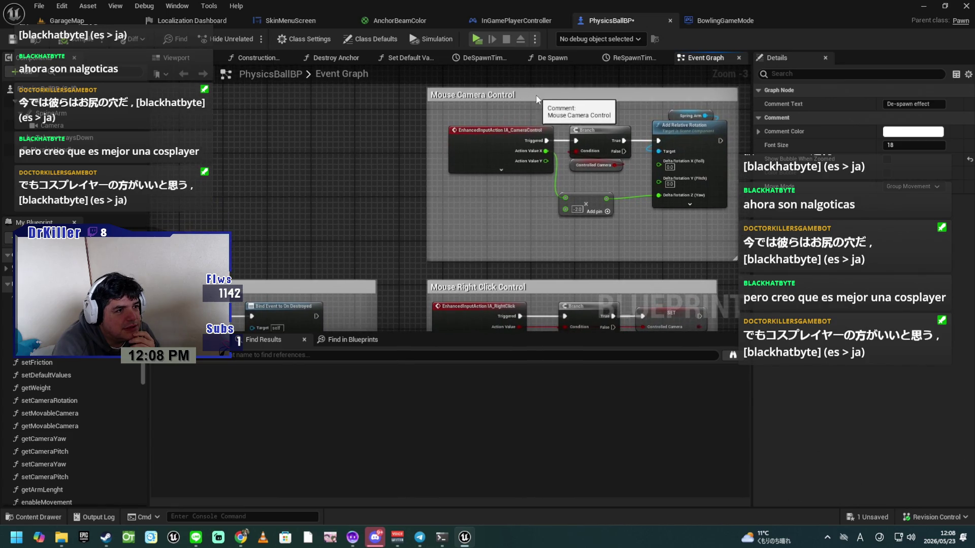
drag(535, 94, 536, 99)
mouse_move(413, 329)
mouse_down()
mouse_move(416, 233)
mouse_move(394, 180)
mouse_up()
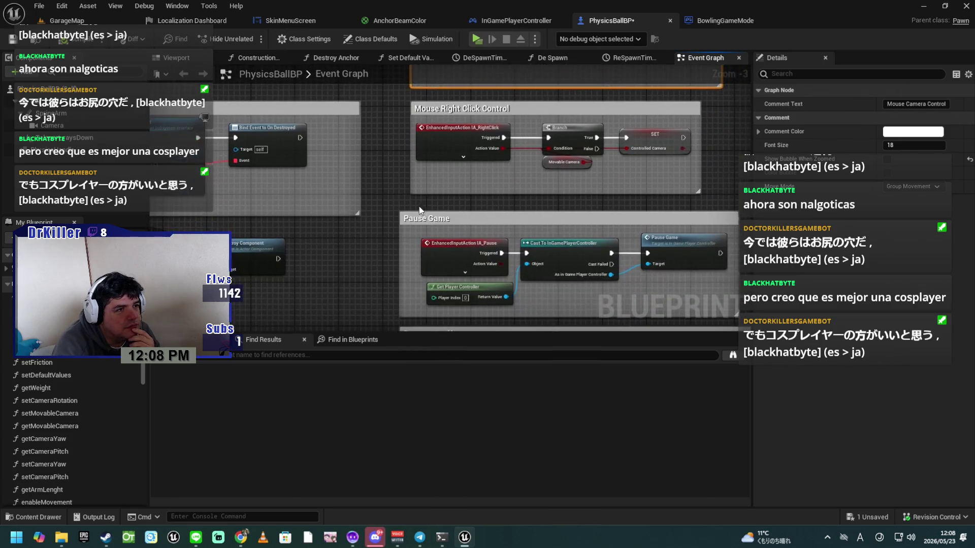
mouse_move(462, 220)
mouse_down()
mouse_move(479, 215)
mouse_move(491, 132)
mouse_up()
click(501, 252)
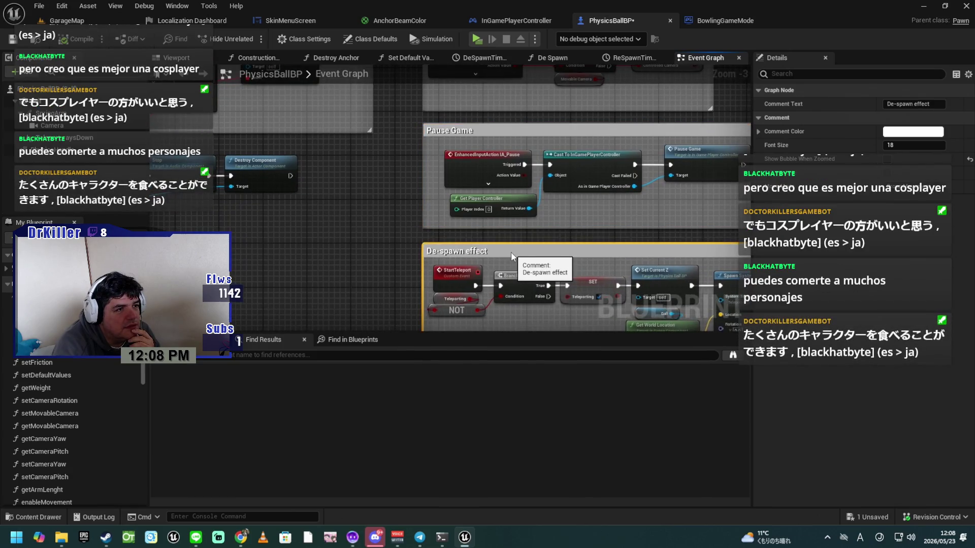
Bring the Re-spawn effect group into view and save PhysicsBallBP.
mouse_move(395, 248)
mouse_down()
mouse_move(365, 124)
mouse_move(508, 66)
mouse_up()
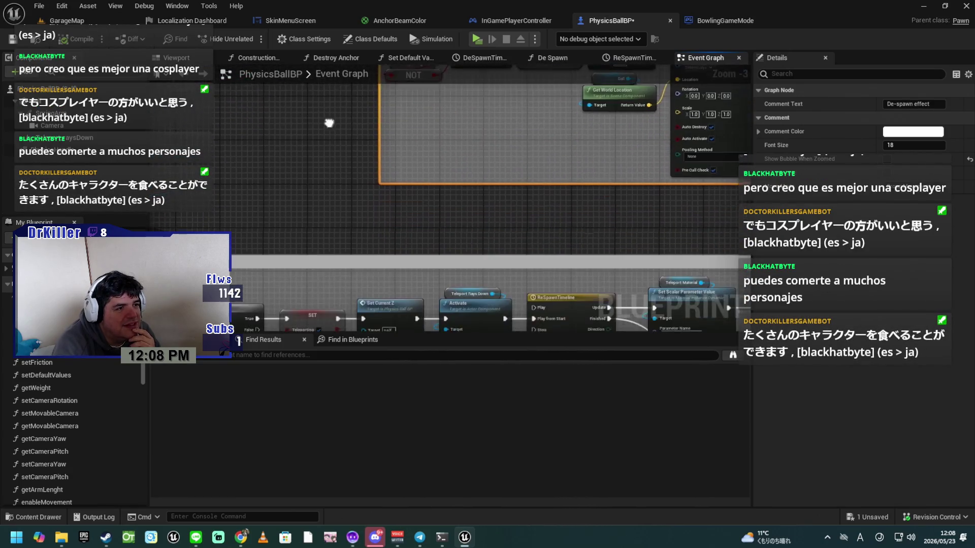
drag(327, 173, 522, 140)
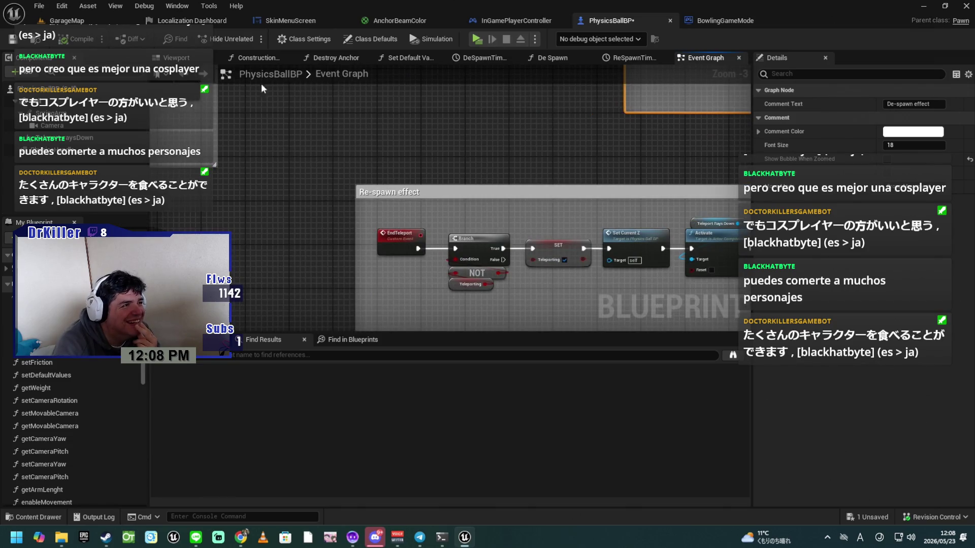
click(12, 40)
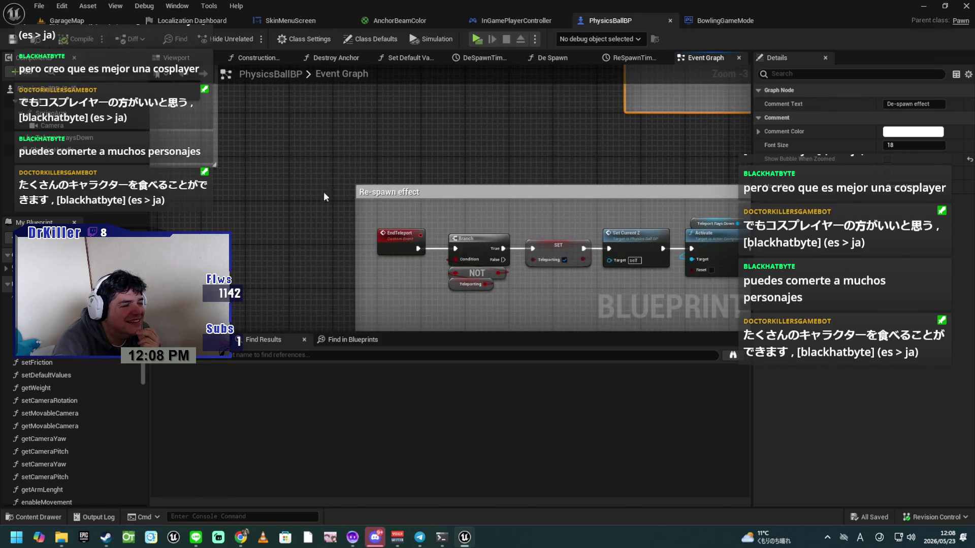
Move the Re-spawn effect group up and right directly beneath De-spawn effect.
scroll(325, 231, down, 3)
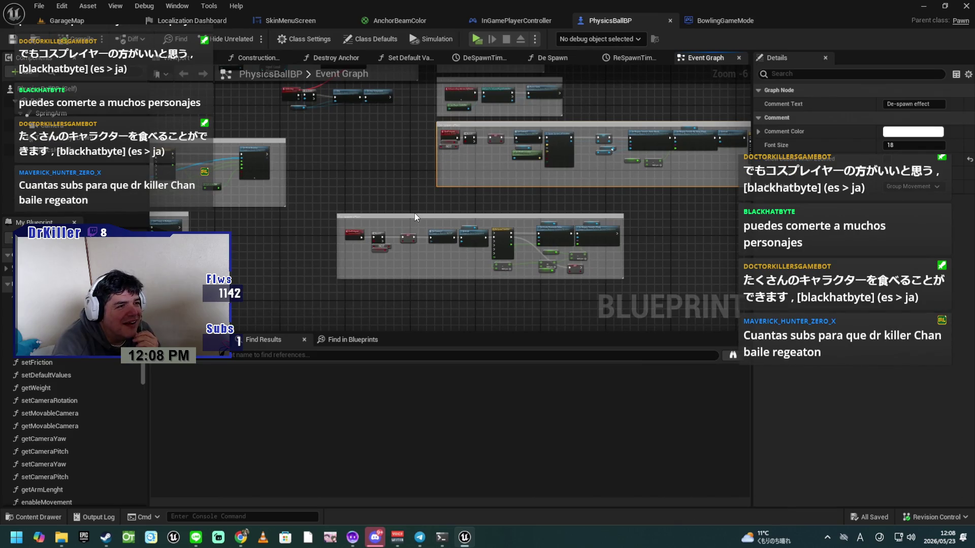
click(401, 216)
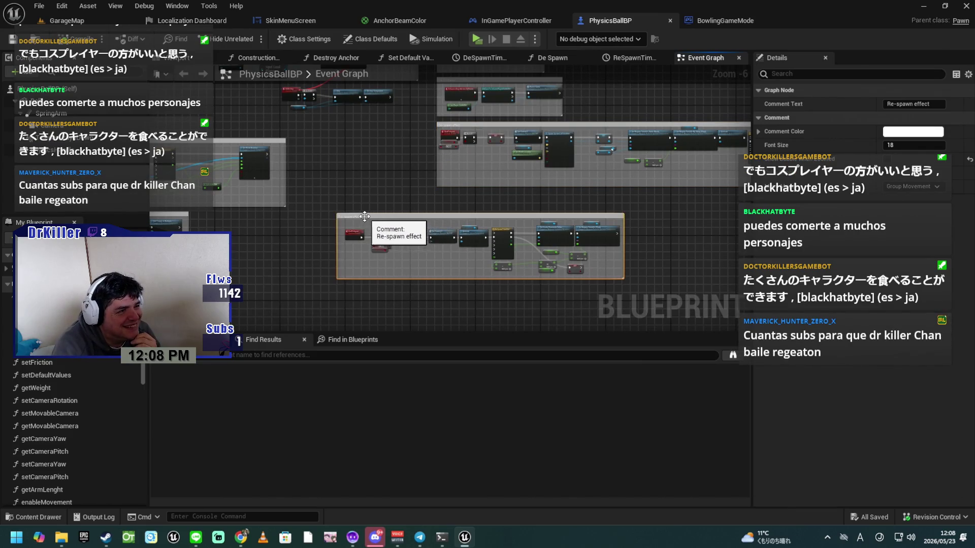
drag(365, 216, 476, 204)
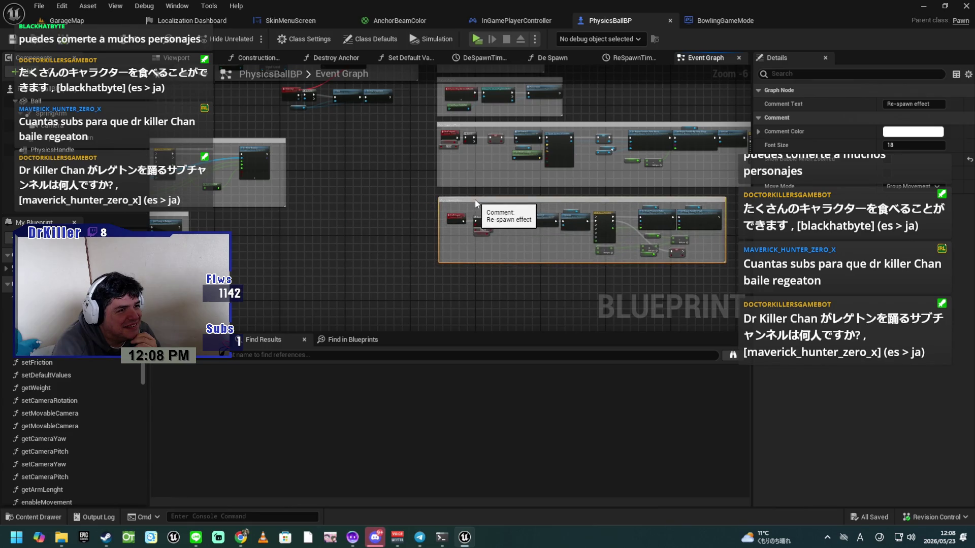
scroll(476, 203, up, 5)
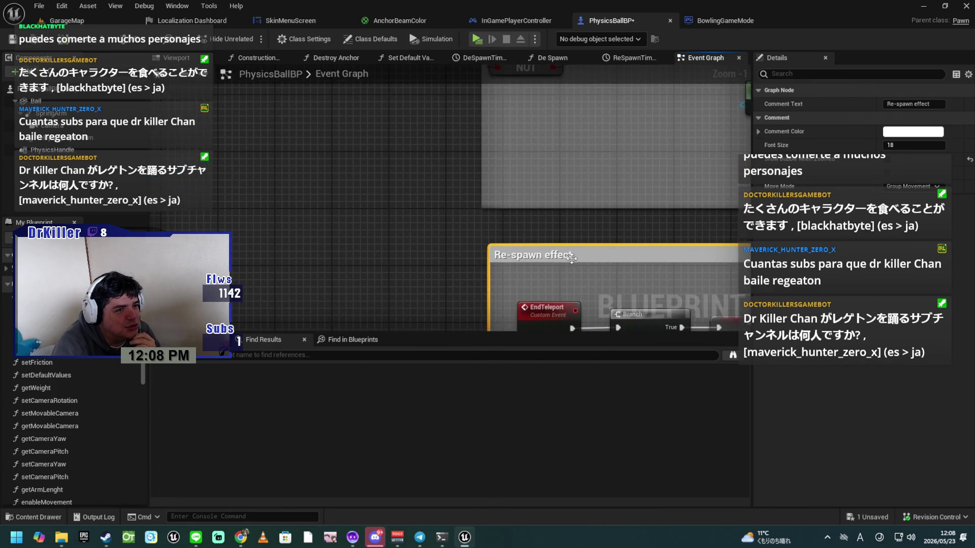
drag(587, 251, 584, 237)
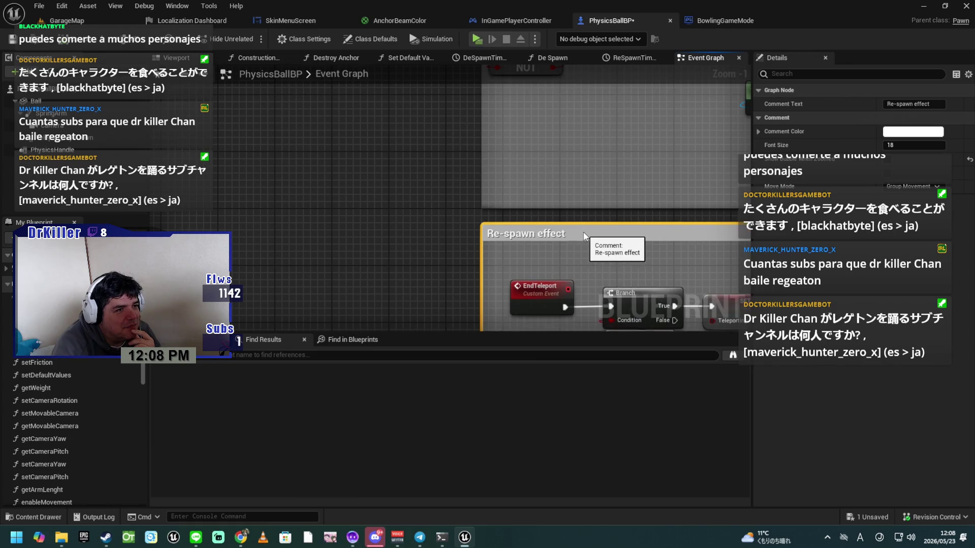
click(446, 279)
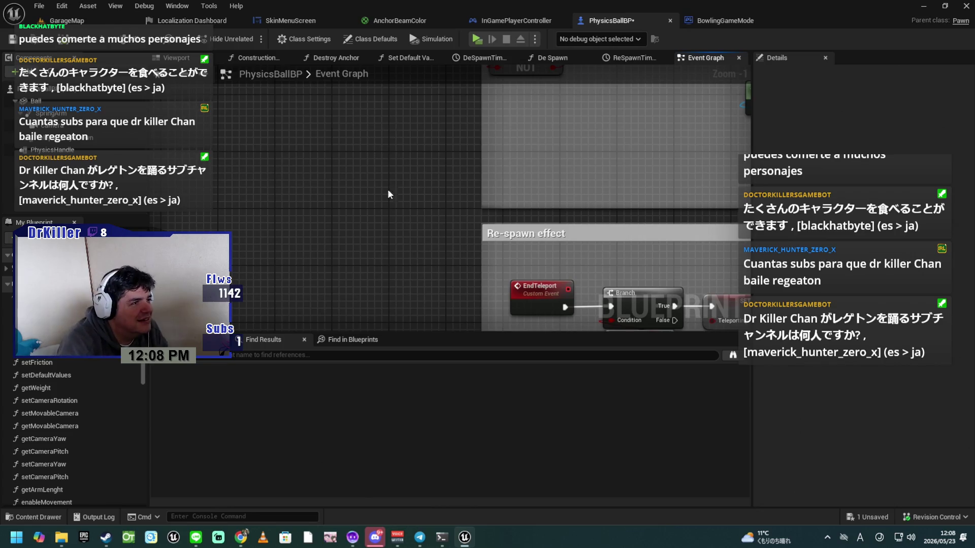
Review the Set Current Z, Set Camera Angle and movement groups, then save the blueprint.
scroll(386, 226, down, 5)
mouse_move(360, 264)
mouse_down()
mouse_move(385, 330)
mouse_move(468, 225)
mouse_move(553, 197)
mouse_move(513, 172)
mouse_move(570, 311)
mouse_move(269, 175)
mouse_move(245, 229)
mouse_move(354, 309)
mouse_up()
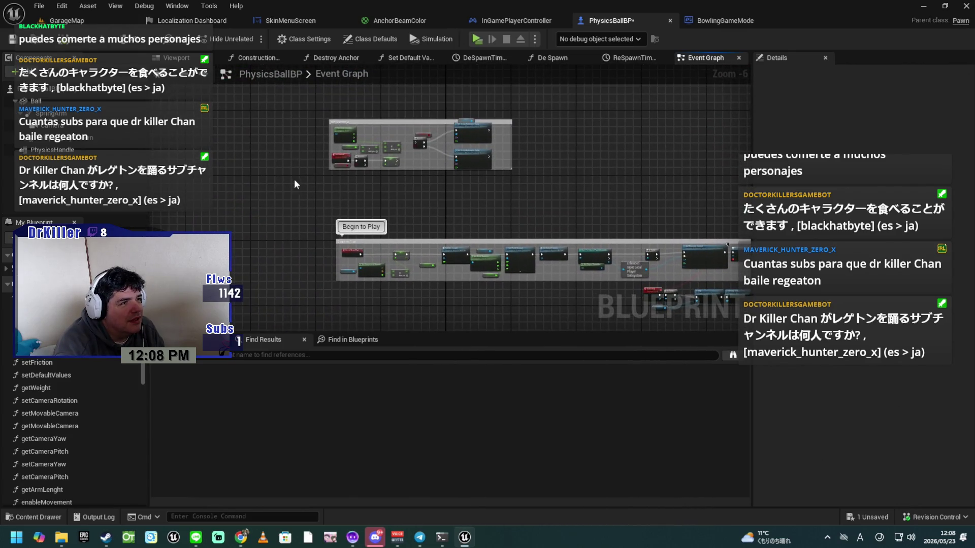
scroll(294, 184, up, 3)
mouse_move(313, 163)
mouse_down()
mouse_move(334, 281)
mouse_move(289, 176)
mouse_up()
mouse_move(325, 253)
mouse_down()
mouse_move(310, 246)
mouse_move(426, 263)
mouse_move(408, 178)
mouse_up()
mouse_move(482, 325)
mouse_down()
mouse_move(312, 181)
mouse_move(272, 91)
mouse_up()
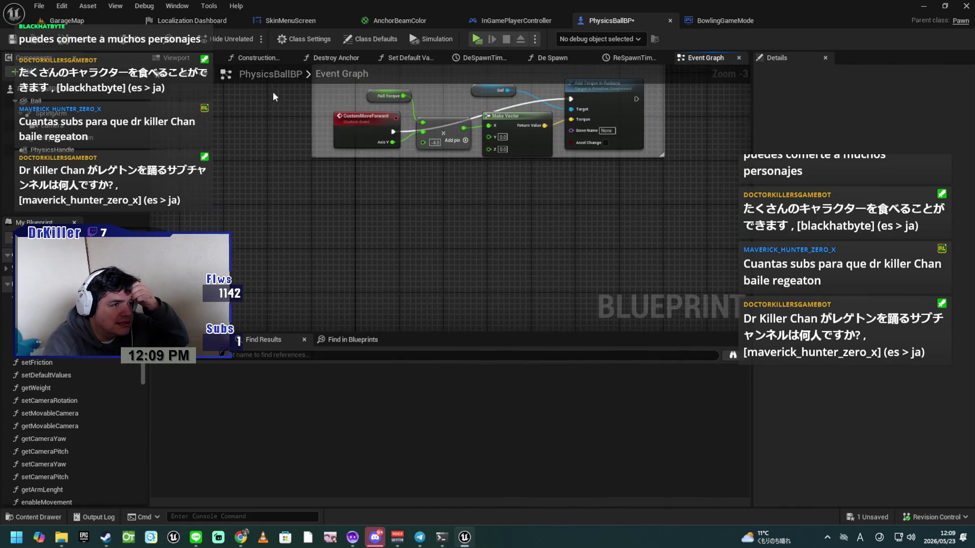
drag(455, 209, 314, 260)
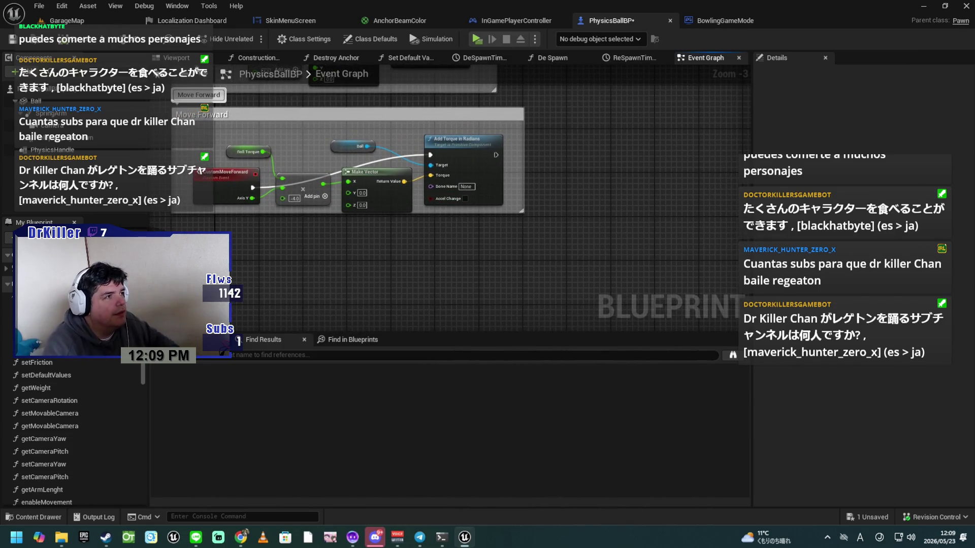
click(11, 41)
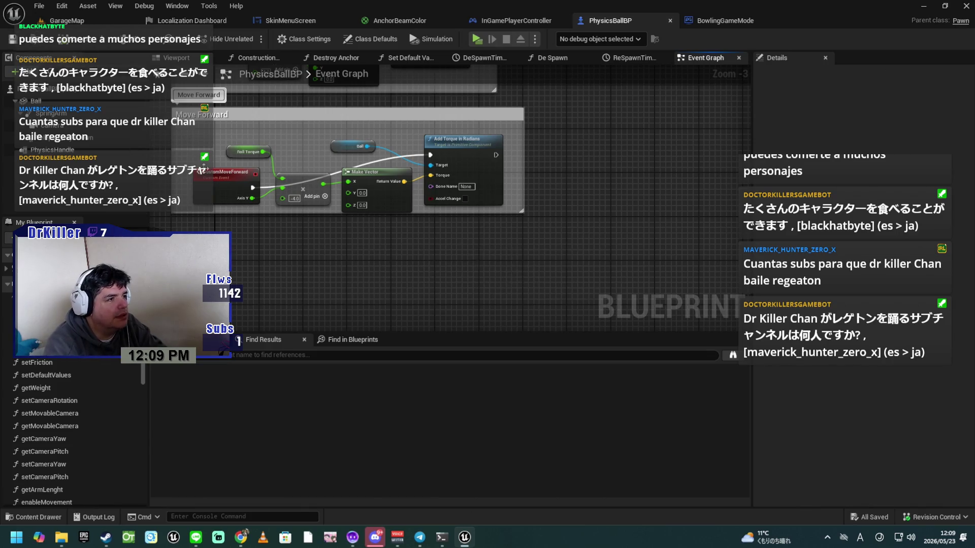
Check the Pause Game and De-spawn effect groups, then switch to the InGamePlayerController blueprint.
scroll(465, 259, down, 6)
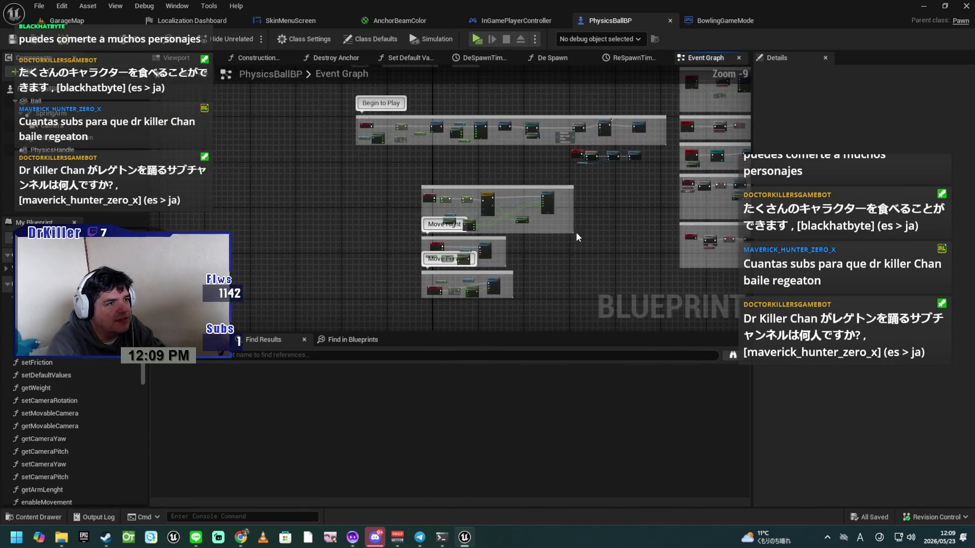
scroll(455, 212, up, 5)
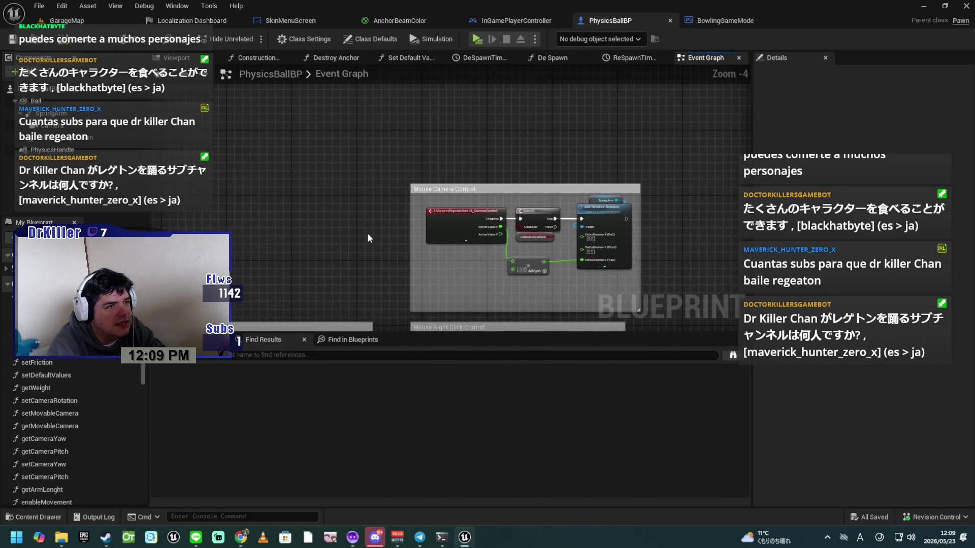
drag(357, 241, 336, 173)
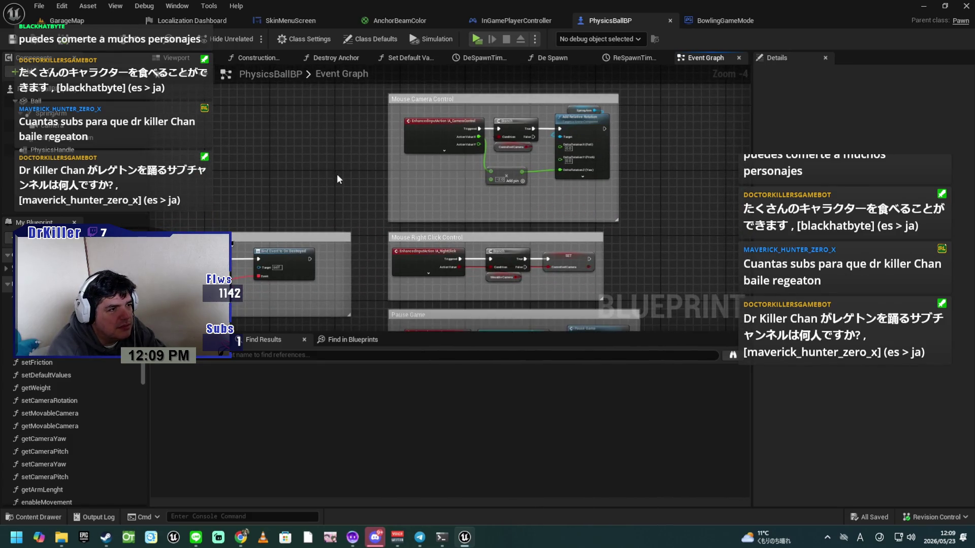
scroll(475, 294, up, 2)
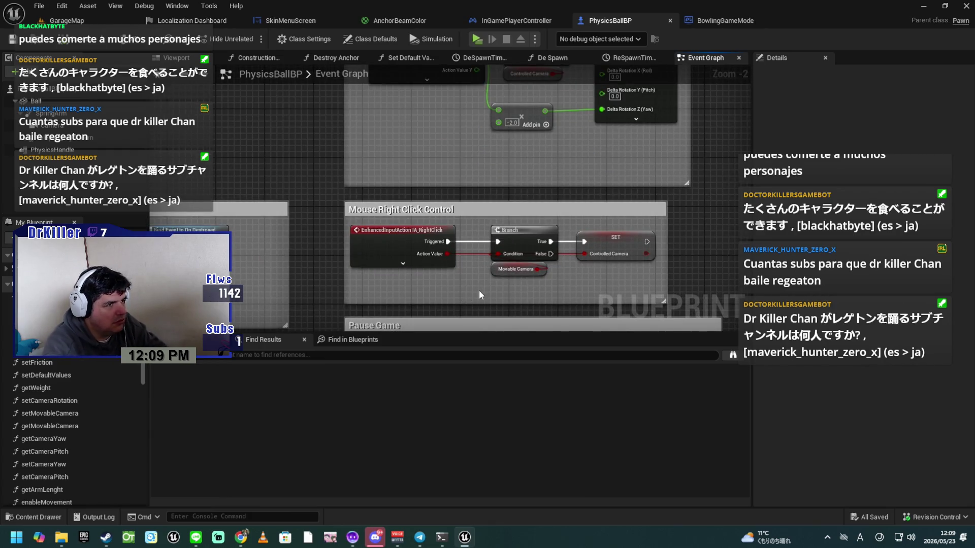
drag(330, 290, 344, 141)
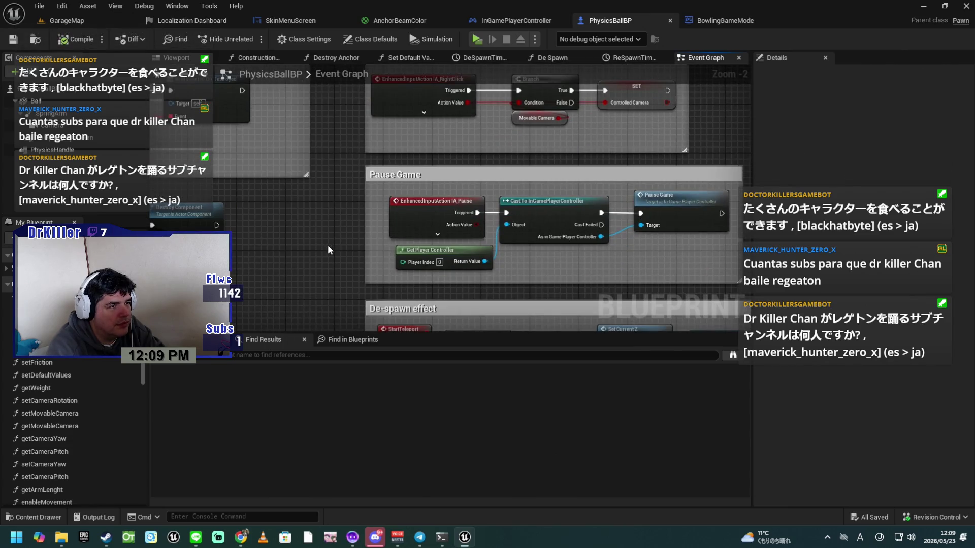
scroll(327, 245, down, 4)
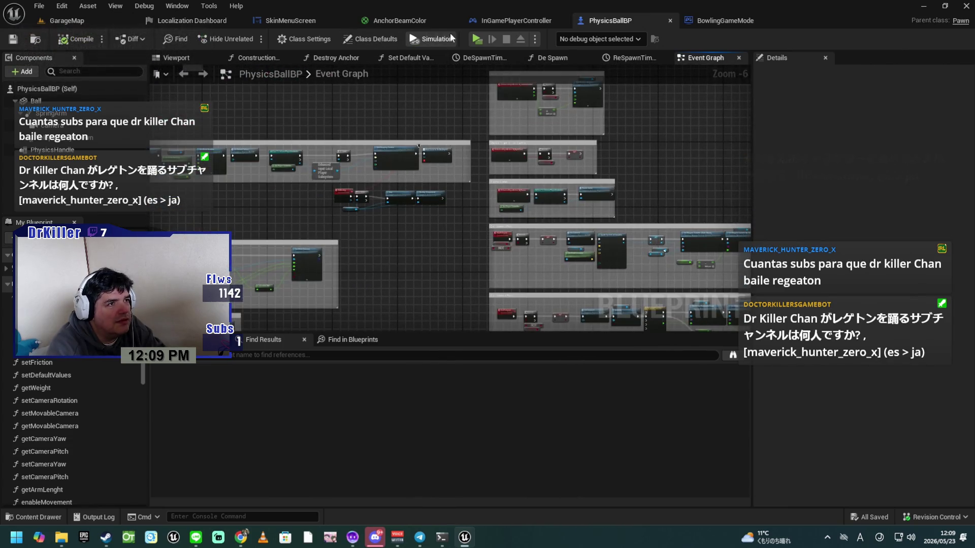
click(507, 20)
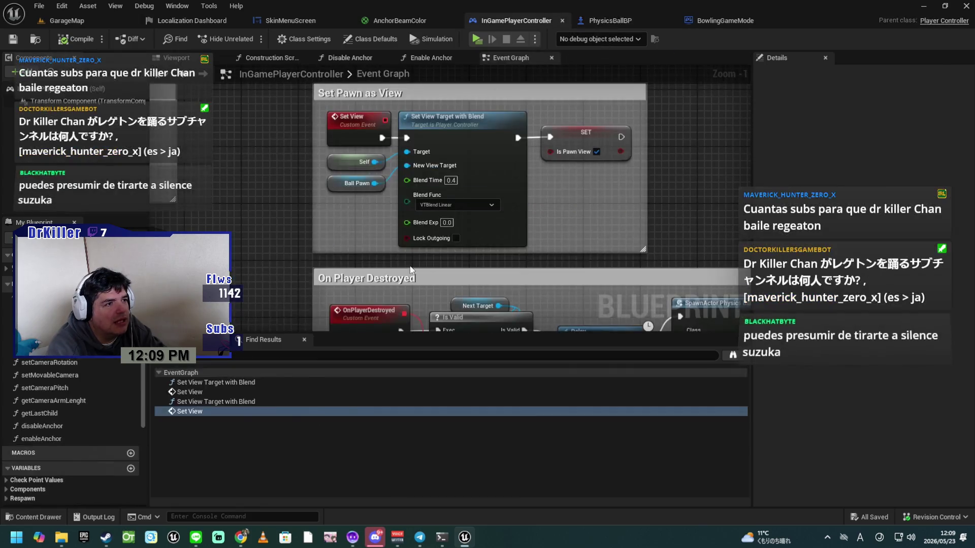
scroll(411, 269, down, 5)
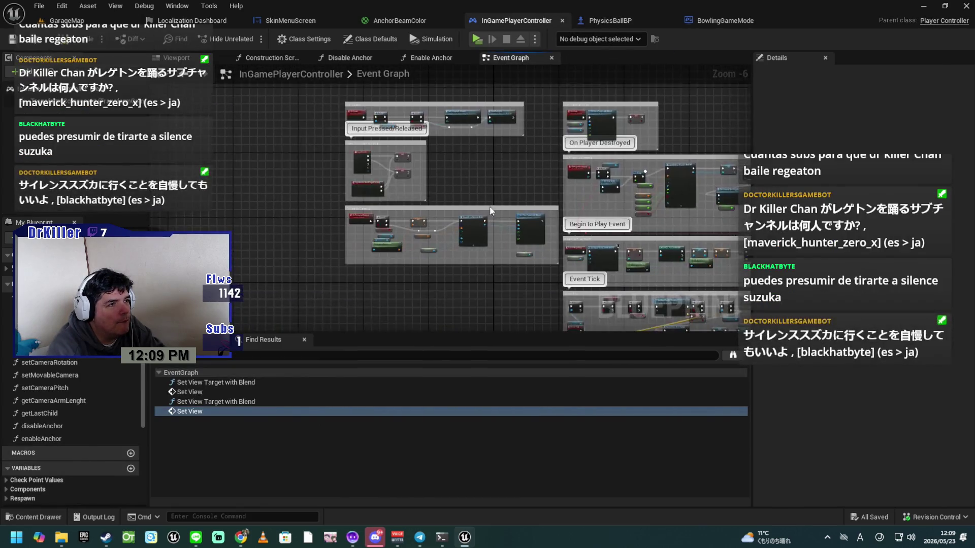
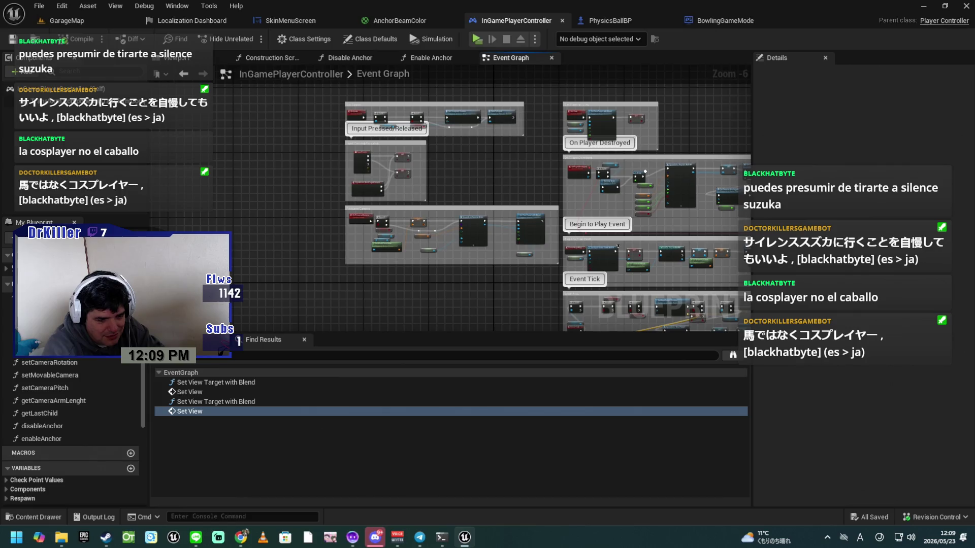
Switch to Chrome and bring the 'silence suzuka' Google results window over the editor.
key(alt+Tab)
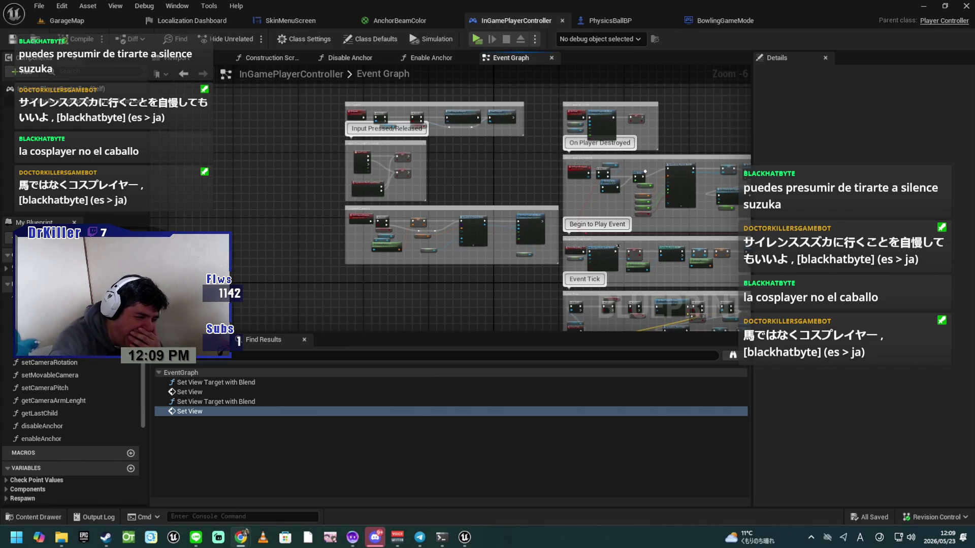
mouse_move(349, 520)
mouse_down()
mouse_move(348, 105)
mouse_move(339, 90)
mouse_move(315, 84)
mouse_move(331, 28)
mouse_move(318, 10)
mouse_up()
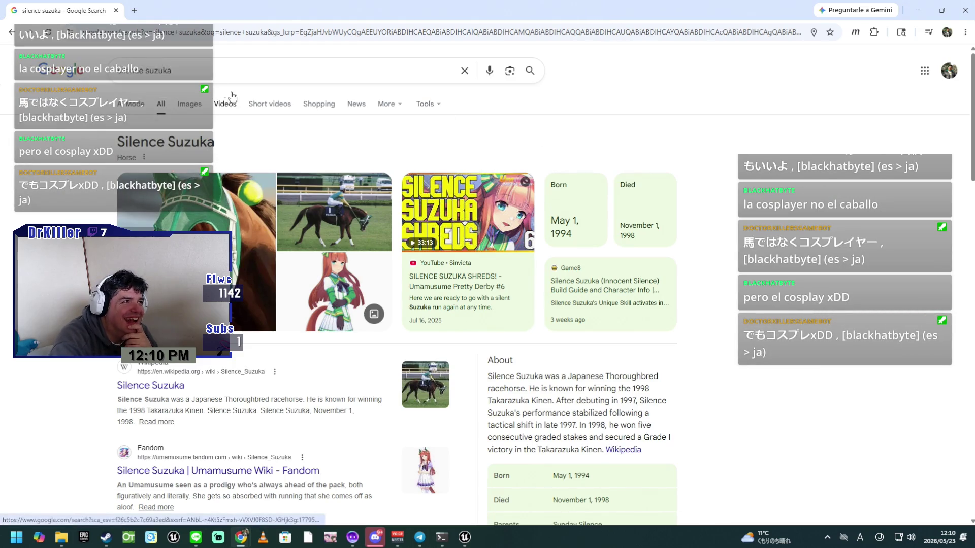
Move the search window over the browser and search for 'silence suzuka cosplay'.
mouse_move(84, 16)
mouse_down()
mouse_move(461, 47)
mouse_move(384, 11)
mouse_move(390, 43)
mouse_move(357, 34)
mouse_move(501, 40)
mouse_up()
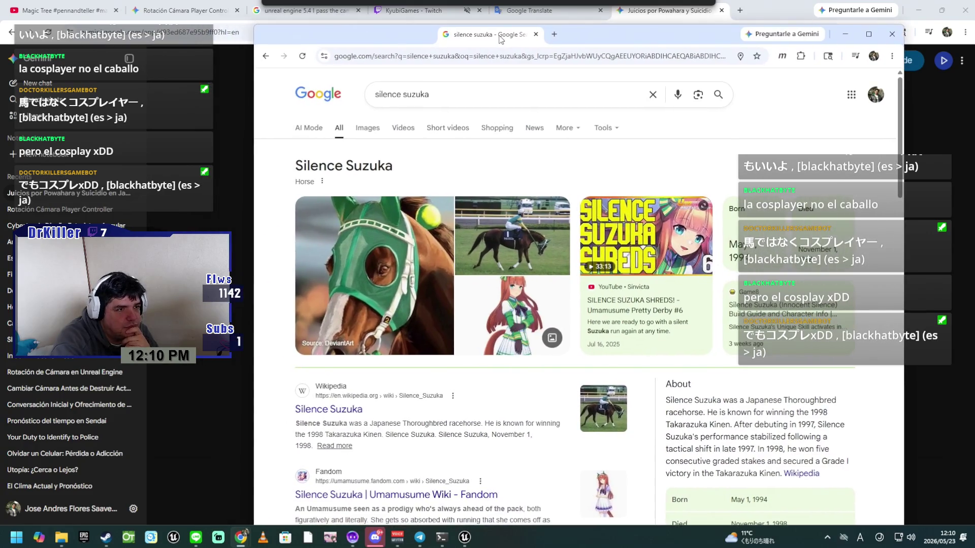
click(449, 94)
text(cos)
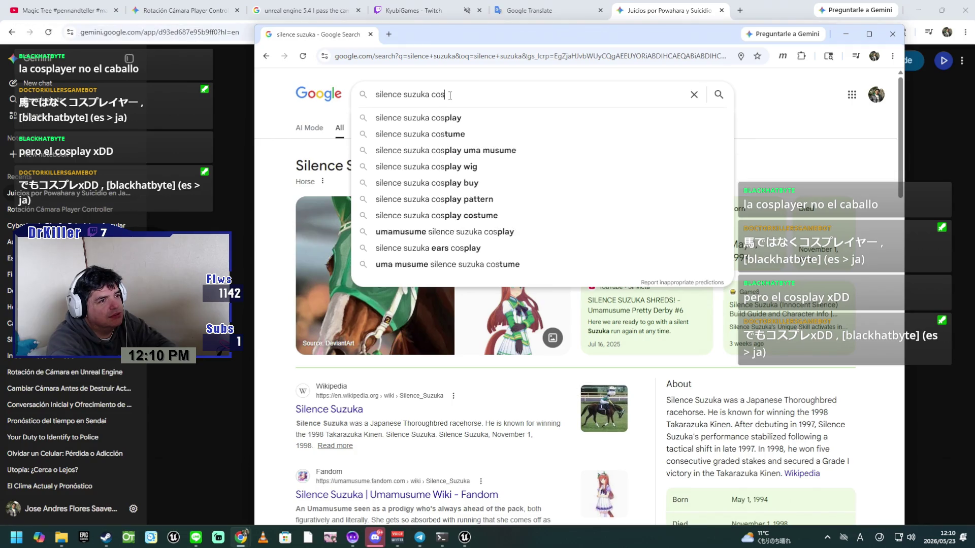
text(play)
key(Return)
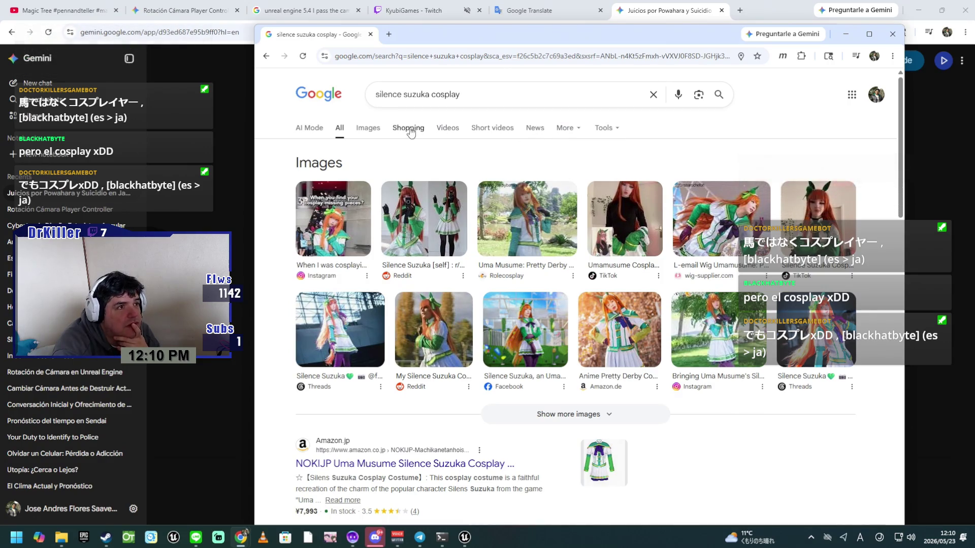
View the image results and preview, then close, the Reddit horse-mask cosplay image.
click(372, 132)
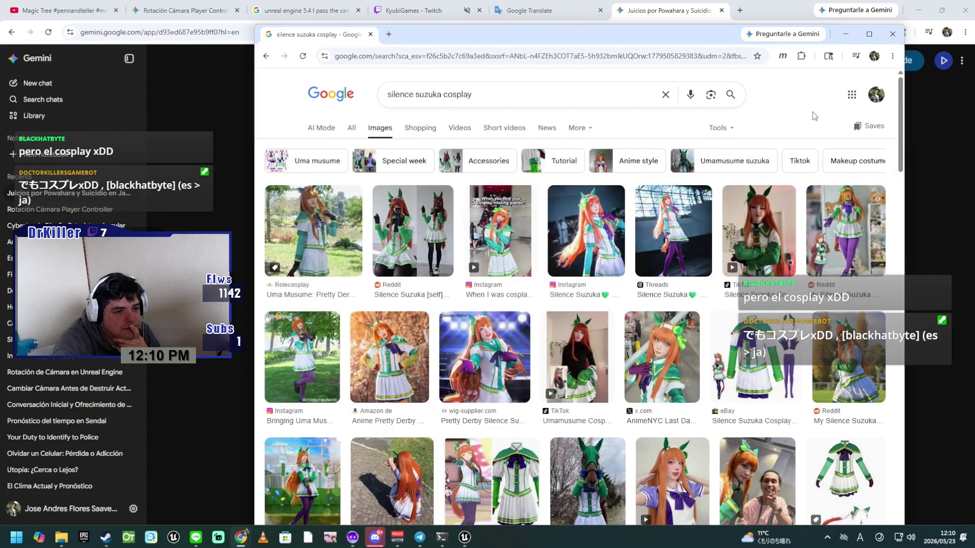
scroll(625, 411, down, 1)
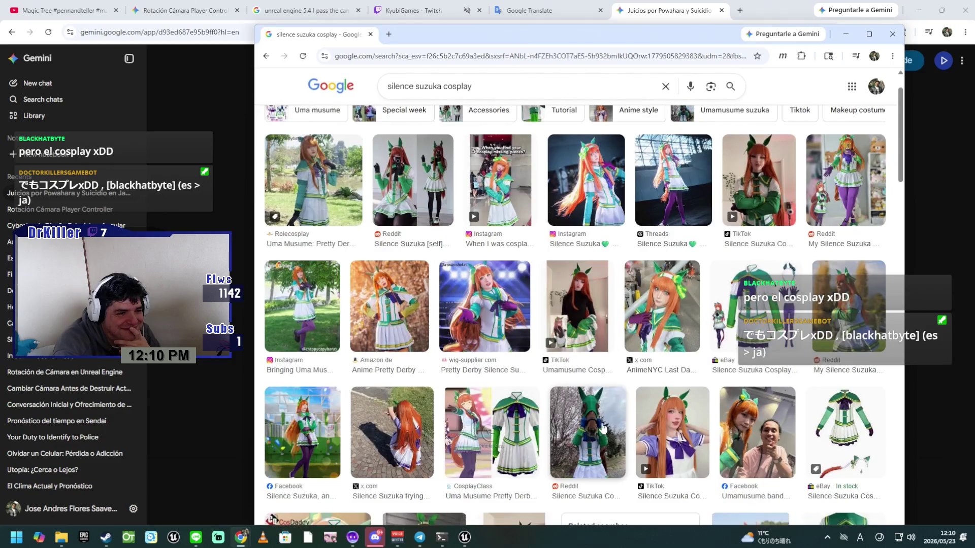
click(603, 429)
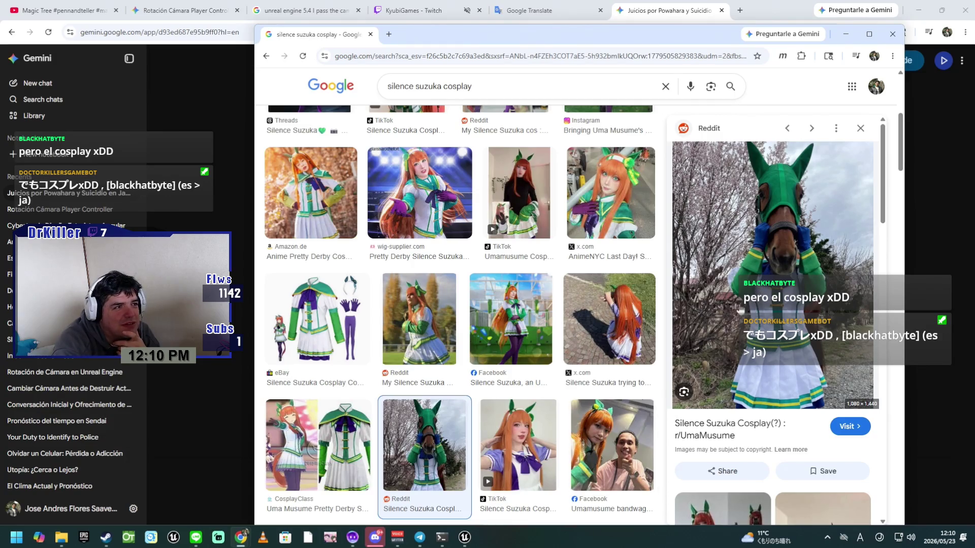
click(266, 57)
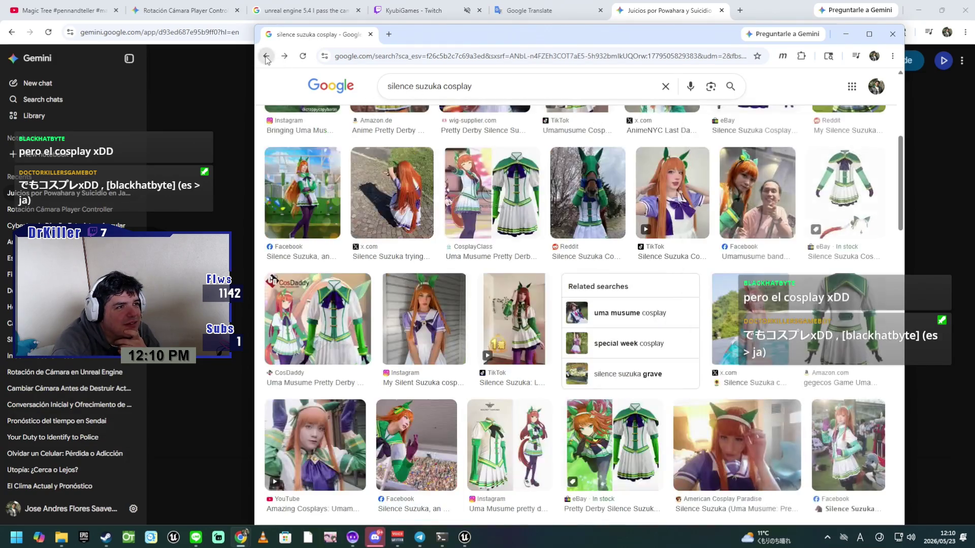
scroll(380, 241, up, 5)
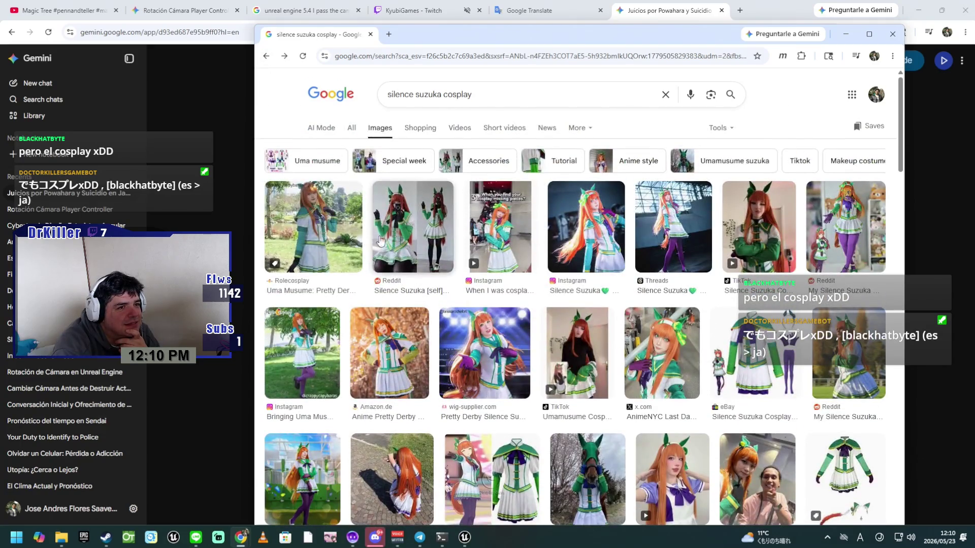
Return to the plain silence suzuka results and preview the DeviantArt and Wikipedia images.
click(267, 56)
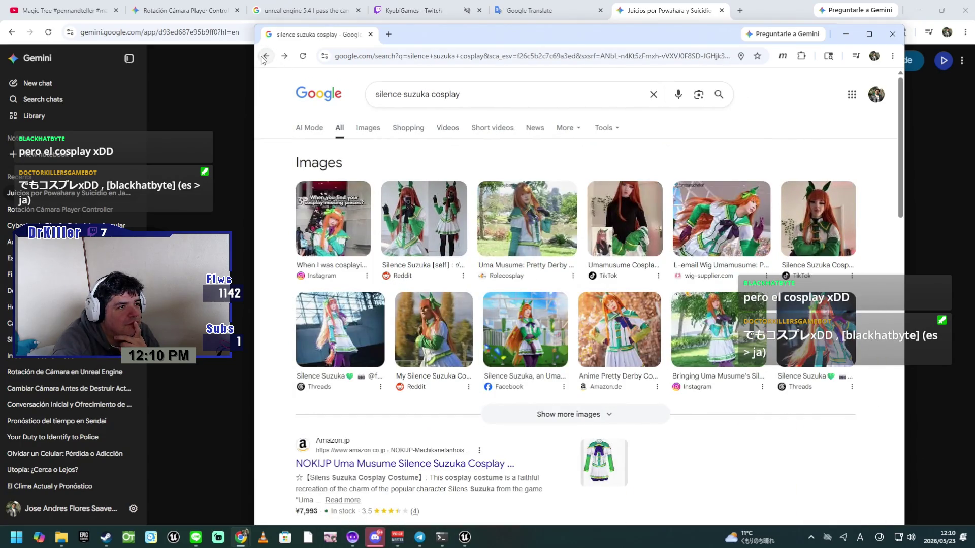
click(261, 57)
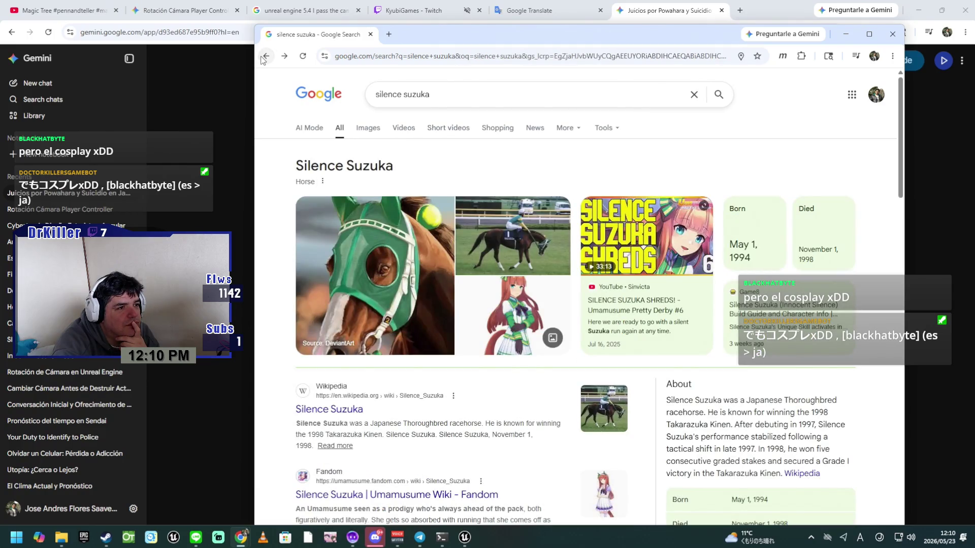
click(377, 268)
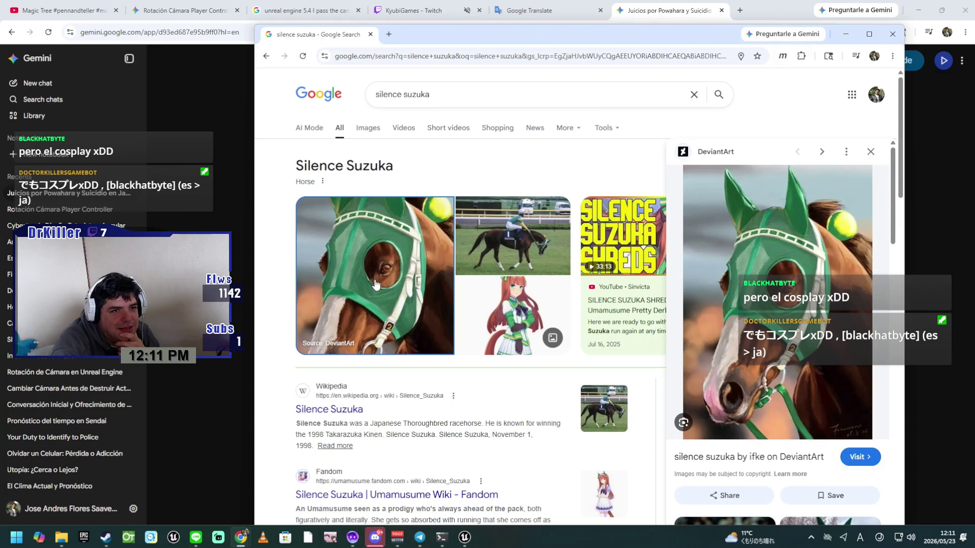
click(523, 235)
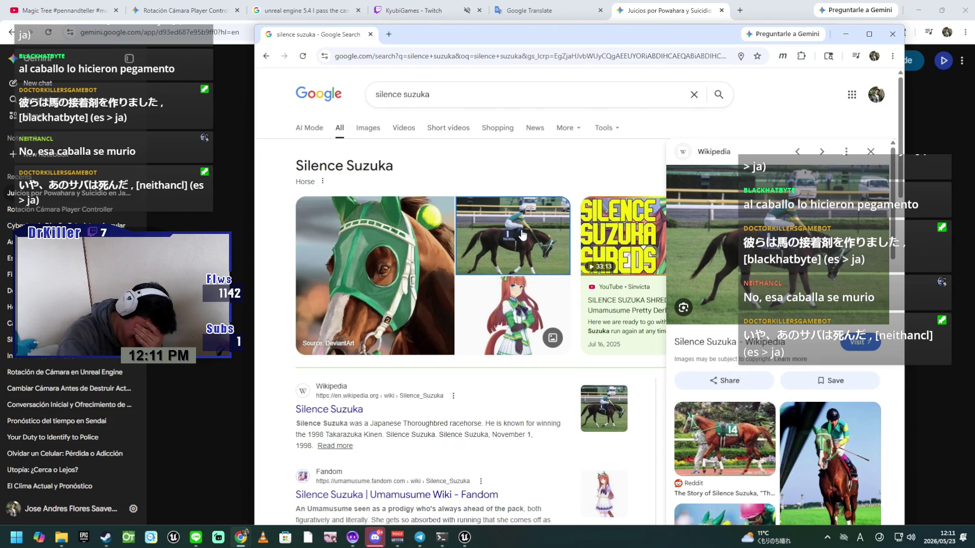
Close the search window, glance at the YouTube and Twitch tabs, and return to Unreal.
click(371, 34)
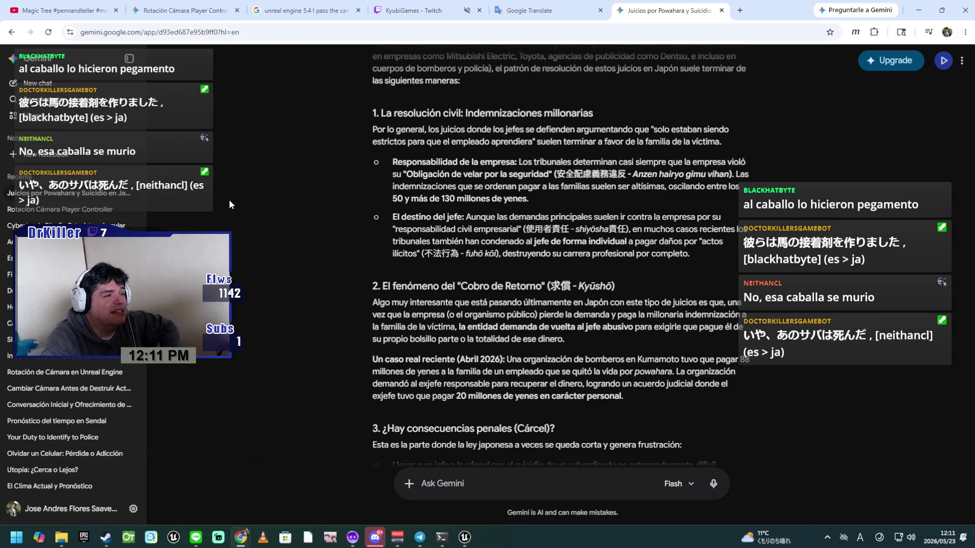
click(70, 8)
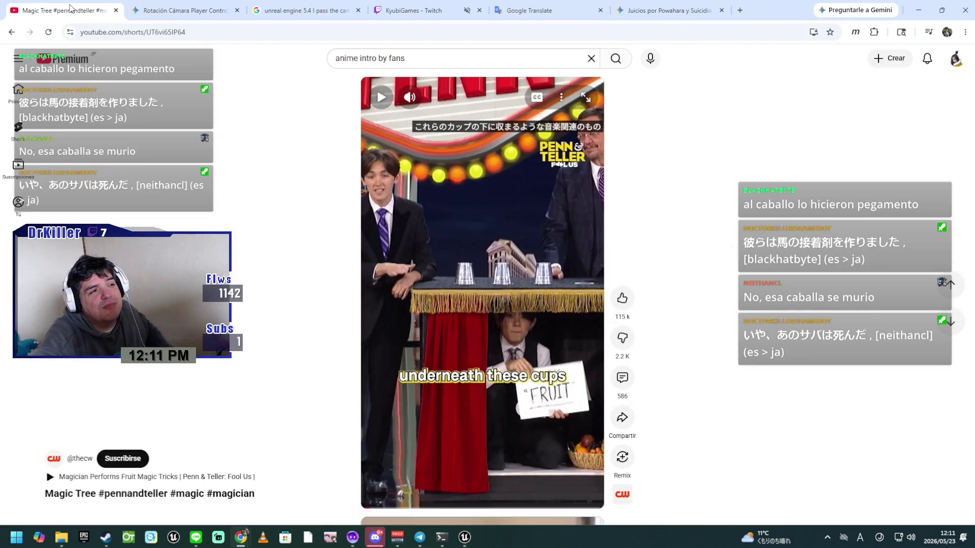
click(430, 10)
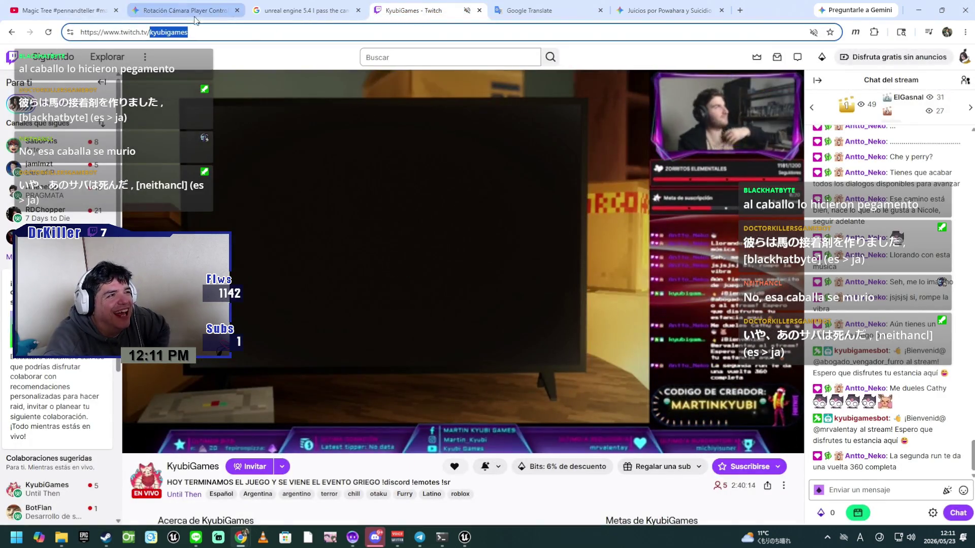
click(464, 537)
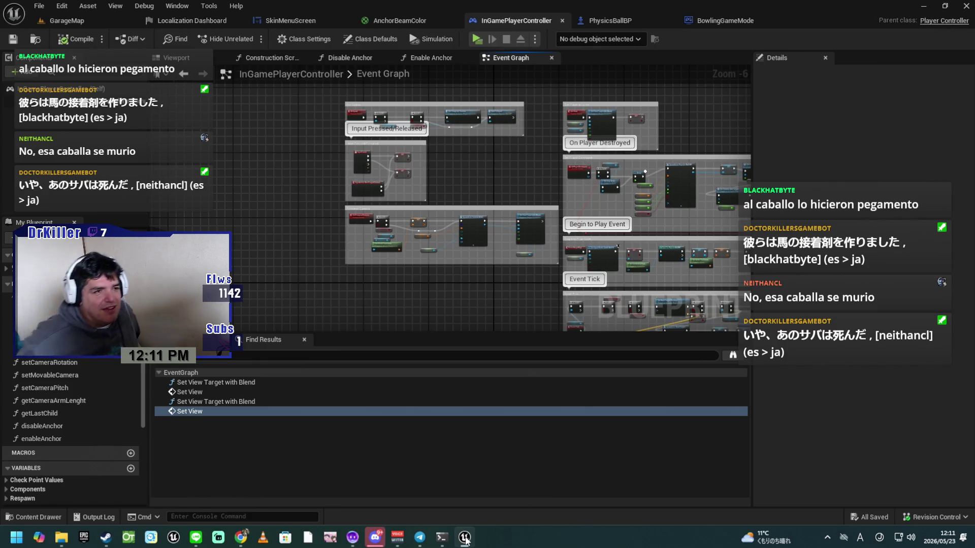
Navigate to the Input Pressed/Released nodes and select the top SET Mouse Down node.
scroll(400, 282, up, 2)
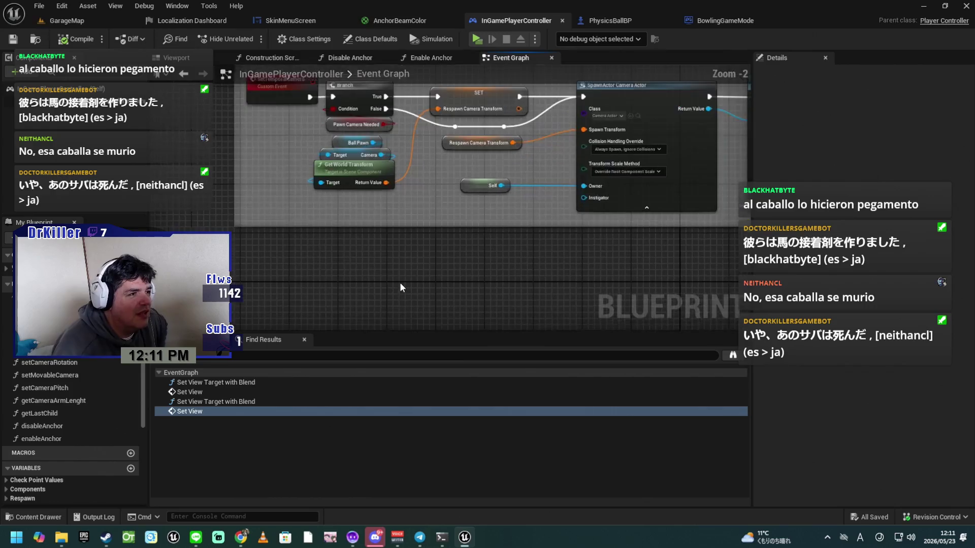
scroll(396, 259, up, 2)
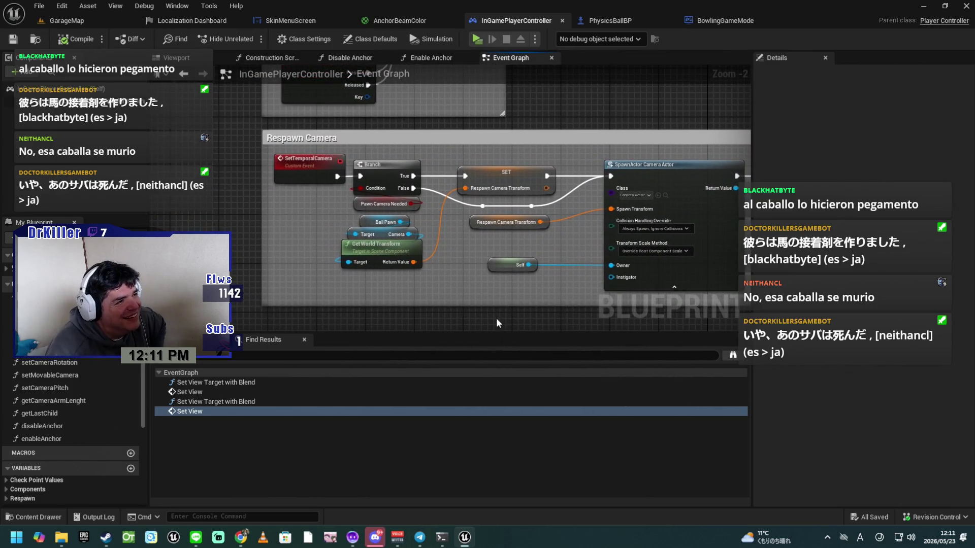
scroll(498, 306, down, 2)
mouse_move(523, 163)
mouse_down()
mouse_move(471, 274)
mouse_move(462, 266)
mouse_up()
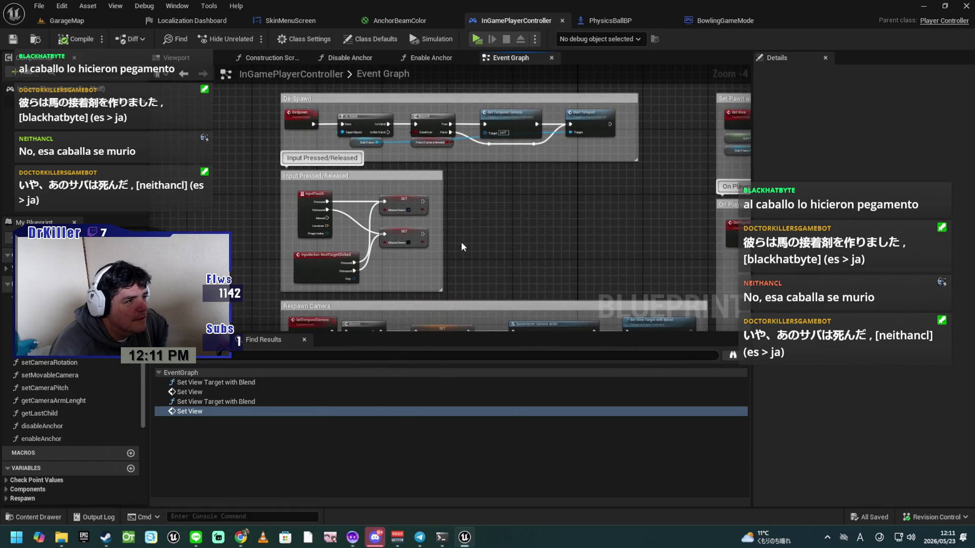
scroll(448, 250, up, 2)
scroll(453, 250, up, 1)
mouse_move(521, 266)
mouse_down()
mouse_move(536, 267)
mouse_move(404, 245)
mouse_move(455, 234)
mouse_up()
click(351, 162)
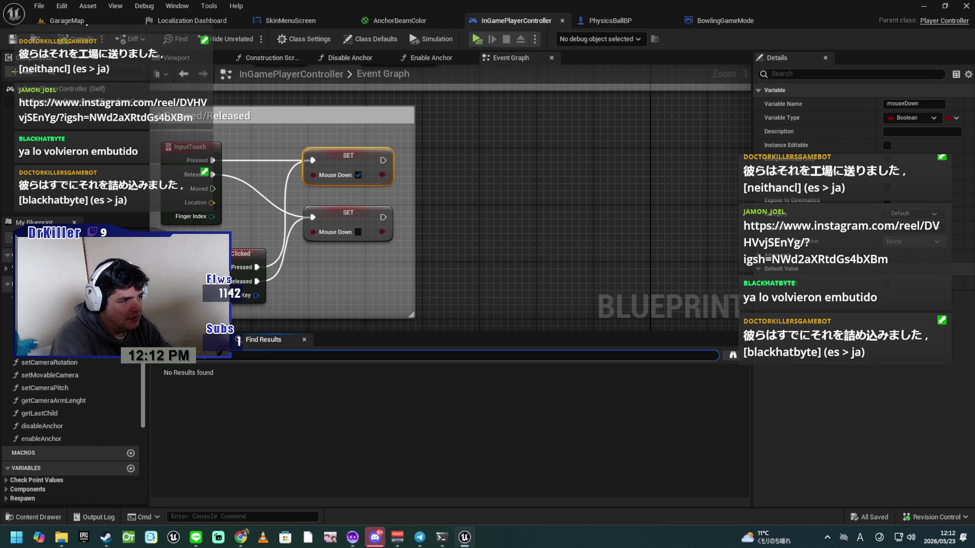
Search the graph for Mouse Down and jump to its check in Event Tick.
key(Return)
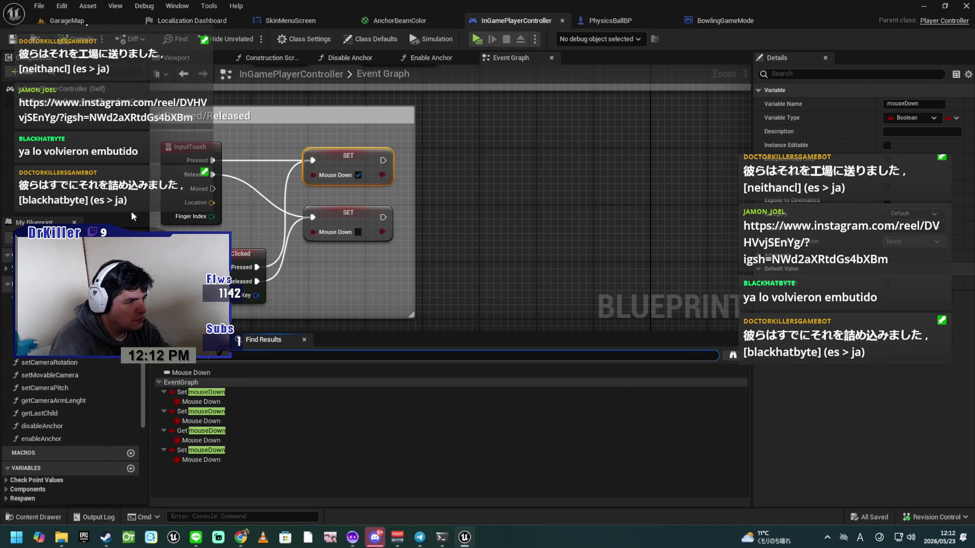
click(194, 441)
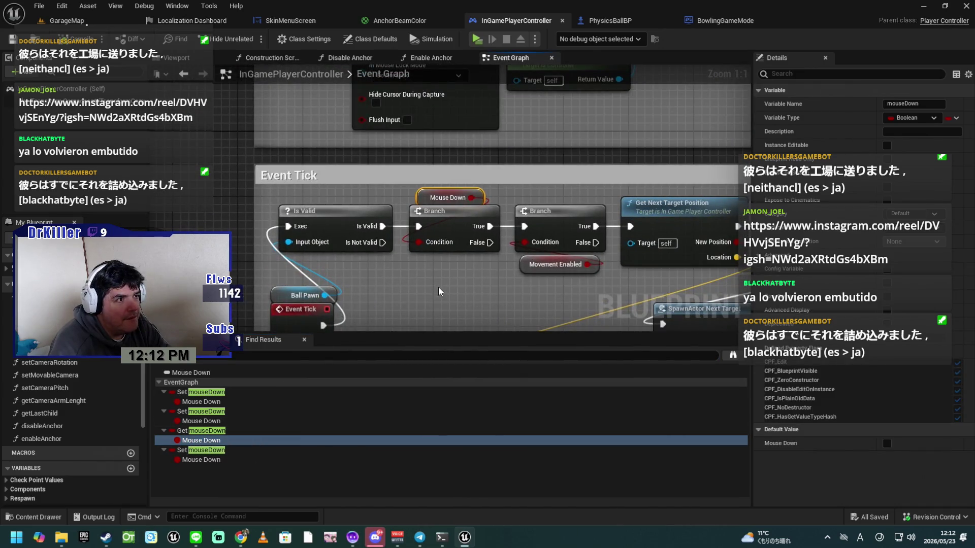
mouse_move(439, 295)
mouse_down()
mouse_move(399, 265)
mouse_move(273, 262)
mouse_up()
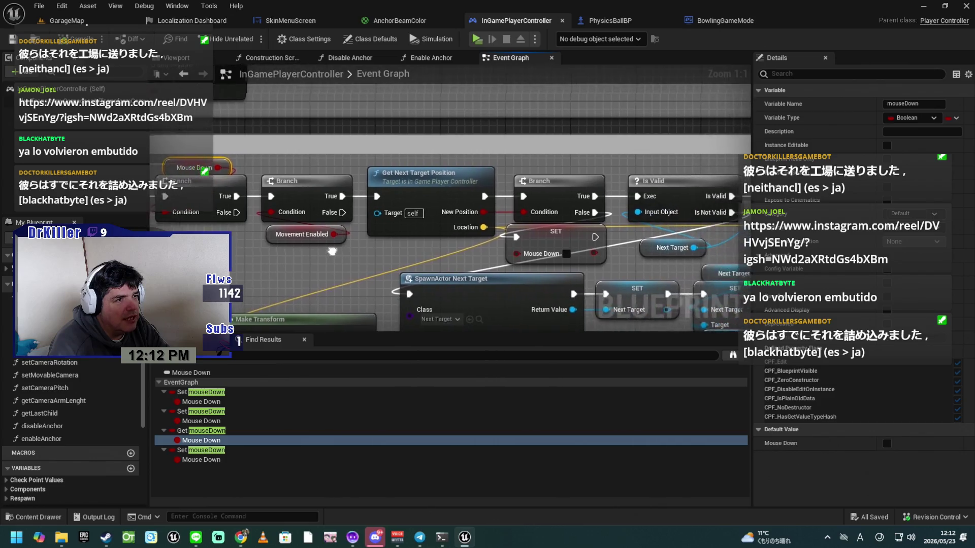
Select the SpawnActor Next Target node and browse to the NextTarget class asset.
click(429, 201)
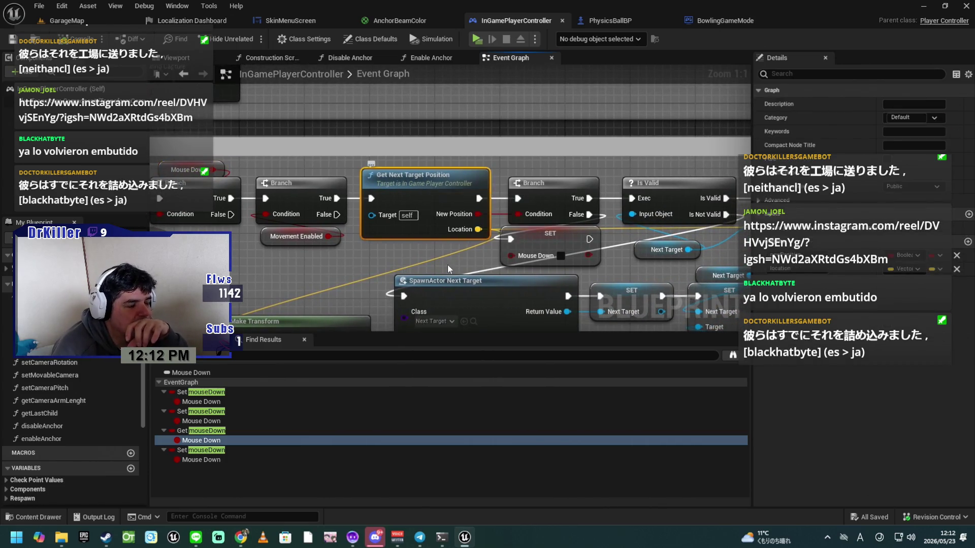
mouse_move(396, 257)
mouse_down()
mouse_move(335, 213)
mouse_move(372, 203)
mouse_move(356, 222)
mouse_move(420, 208)
mouse_move(406, 229)
mouse_move(485, 208)
mouse_move(474, 210)
mouse_up()
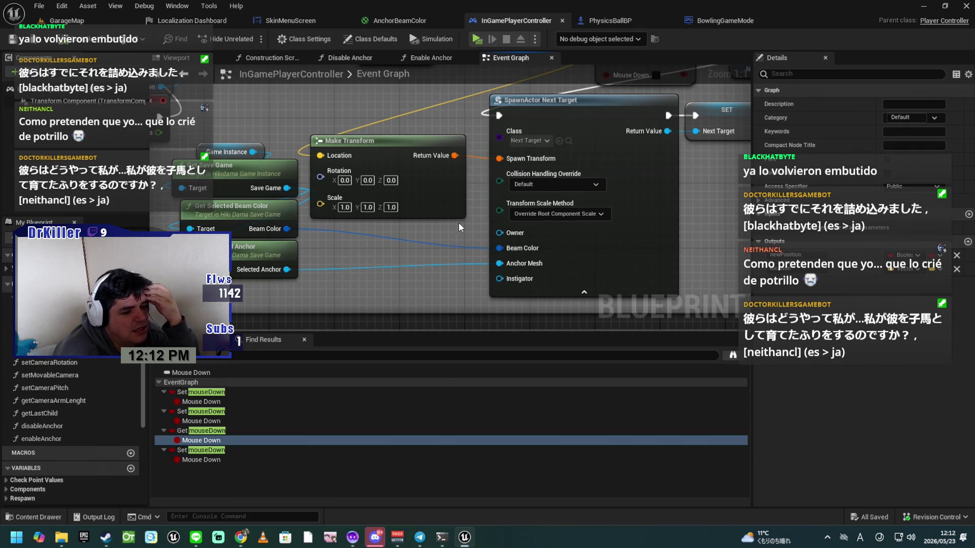
click(581, 117)
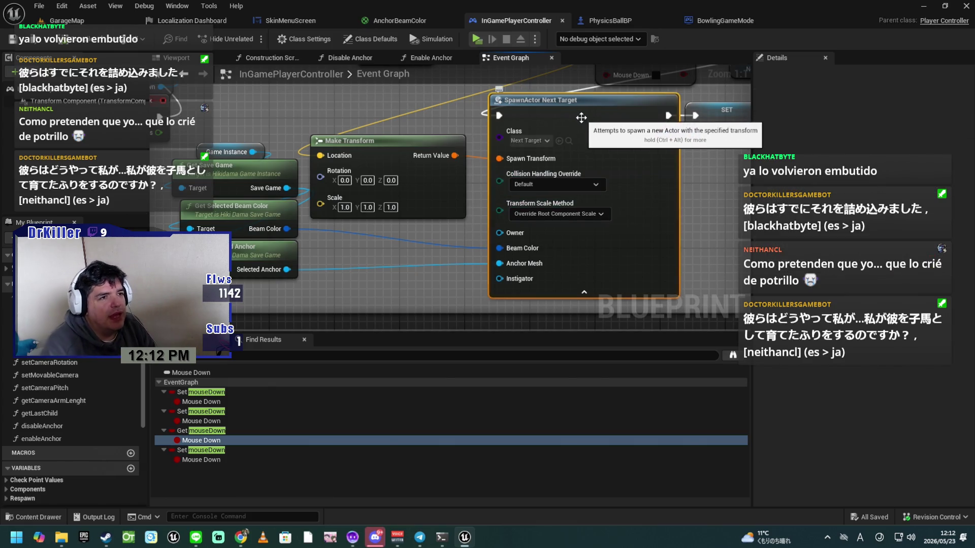
click(569, 140)
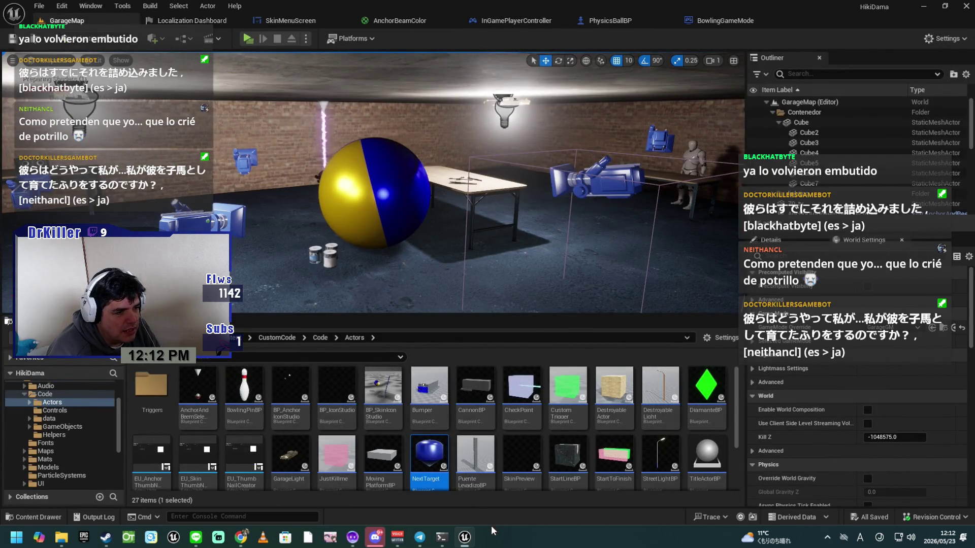
Open the NextTarget Blueprint and inspect BeginPlay from Get Player Pawn to Set Static Mesh.
double_click(425, 454)
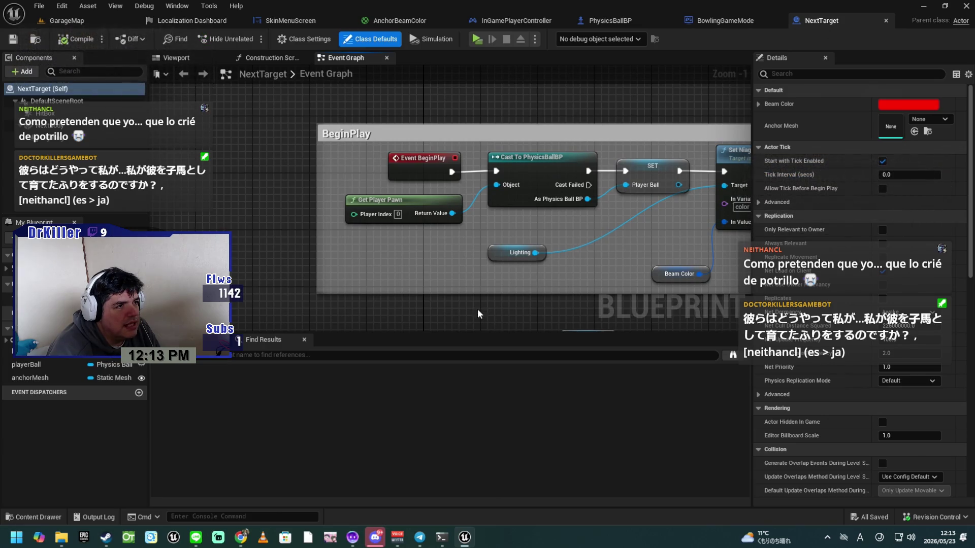
drag(436, 255, 333, 269)
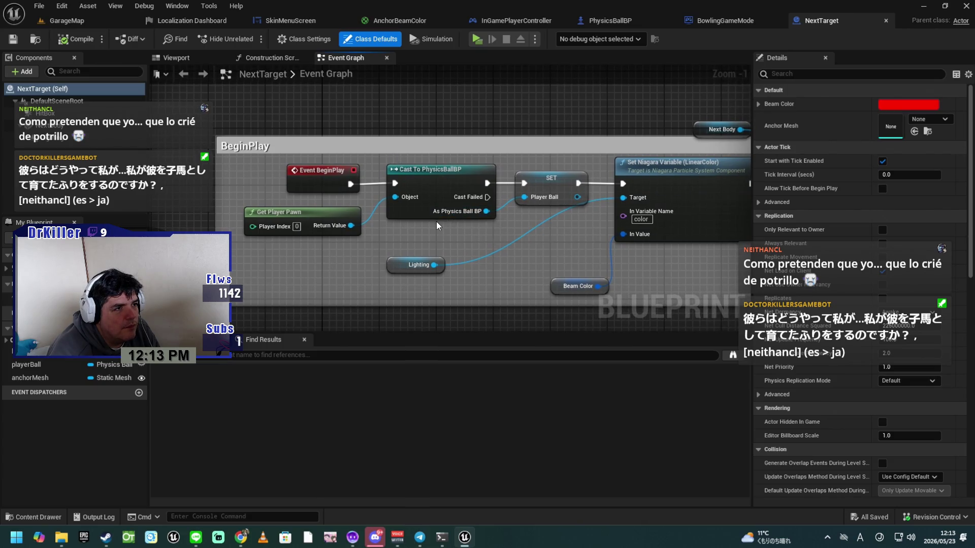
click(316, 216)
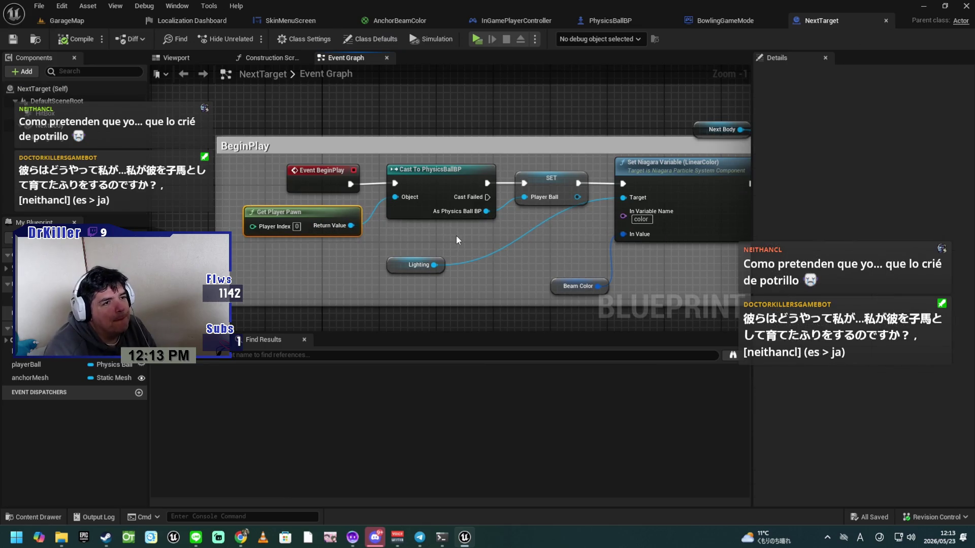
mouse_move(459, 236)
mouse_down()
mouse_move(366, 247)
mouse_move(467, 252)
mouse_up()
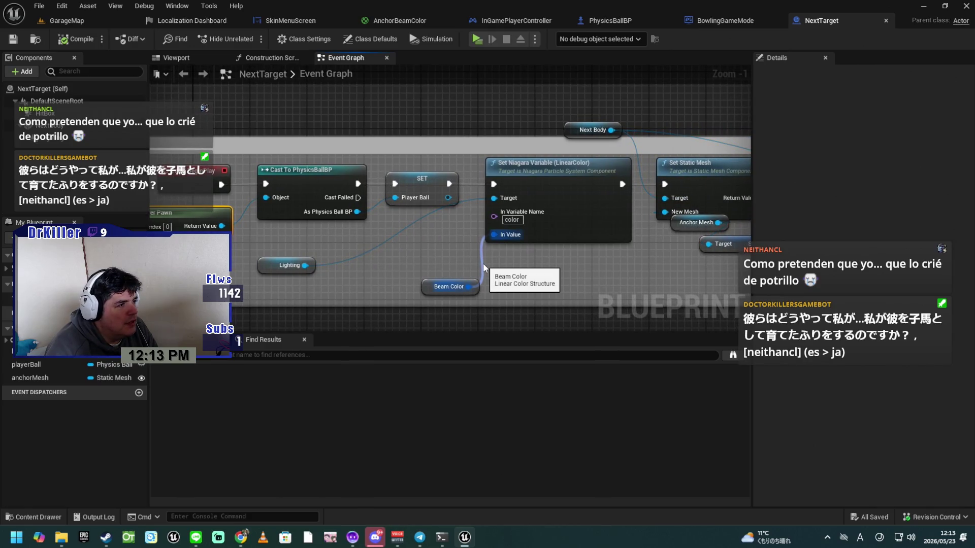
Start a Play in New Editor Window session and load a level from the list.
click(476, 40)
scroll(293, 381, down, 7)
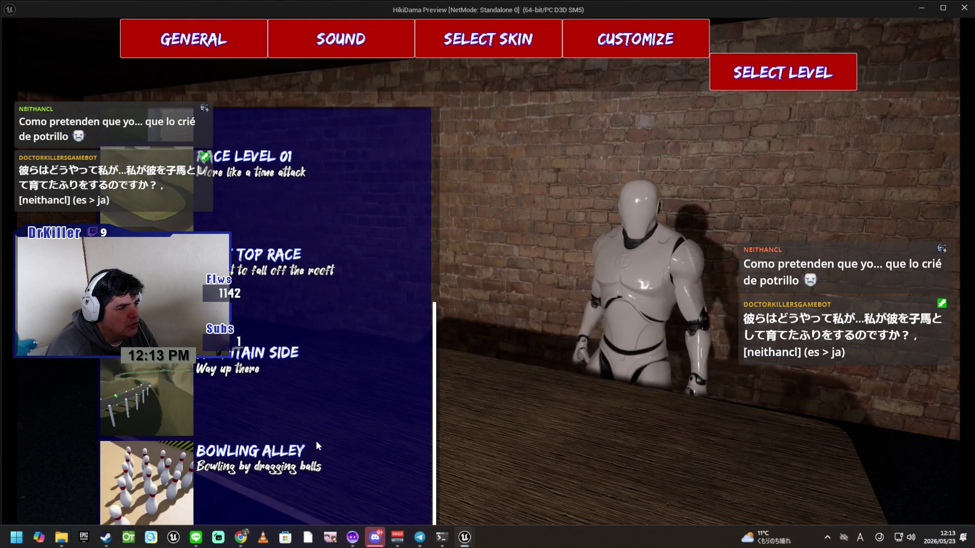
scroll(331, 431, up, 2)
scroll(320, 422, up, 2)
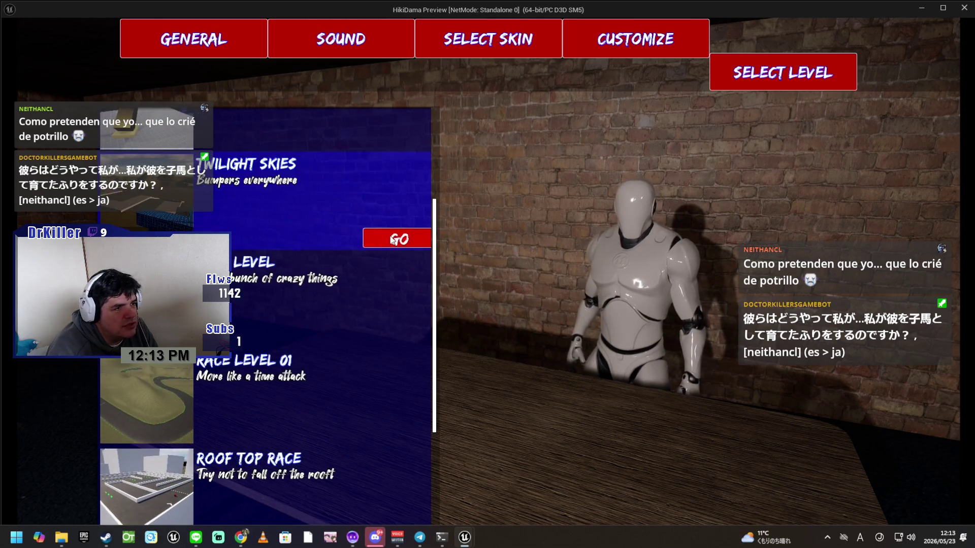
click(387, 234)
Fling tethered balls around the green ball with the lightning tether.
mouse_move(690, 305)
mouse_down()
mouse_move(704, 378)
mouse_move(704, 361)
mouse_move(666, 346)
mouse_move(558, 327)
mouse_up()
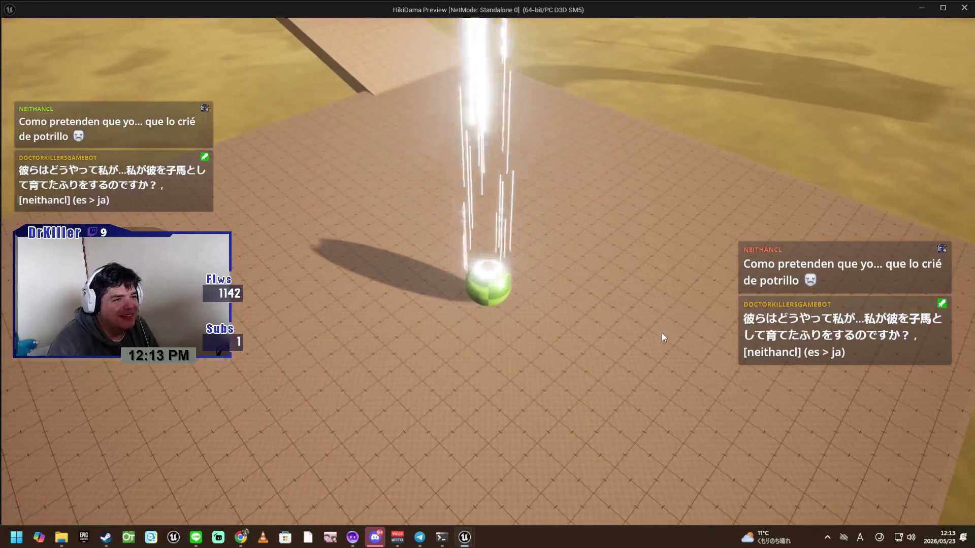
mouse_move(639, 318)
mouse_down()
mouse_move(711, 335)
mouse_move(718, 327)
mouse_move(489, 187)
mouse_move(365, 329)
mouse_move(607, 410)
mouse_move(608, 345)
mouse_move(587, 291)
mouse_move(339, 263)
mouse_move(275, 413)
mouse_move(377, 423)
mouse_move(560, 274)
mouse_move(685, 220)
mouse_move(624, 275)
mouse_move(511, 275)
mouse_move(550, 312)
mouse_move(391, 235)
mouse_move(447, 320)
mouse_move(437, 233)
mouse_move(445, 306)
mouse_up()
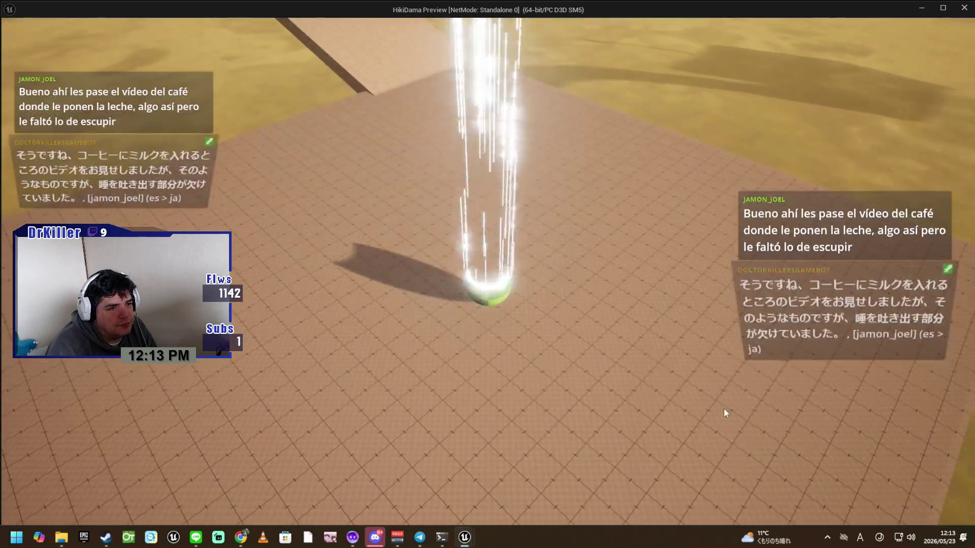
mouse_move(725, 413)
mouse_down()
mouse_move(742, 427)
mouse_move(644, 352)
mouse_up()
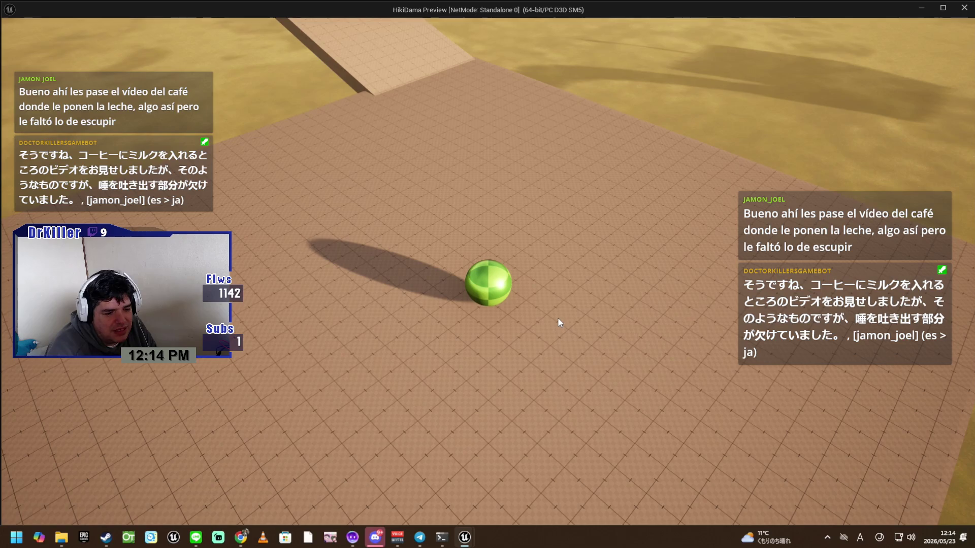
click(629, 373)
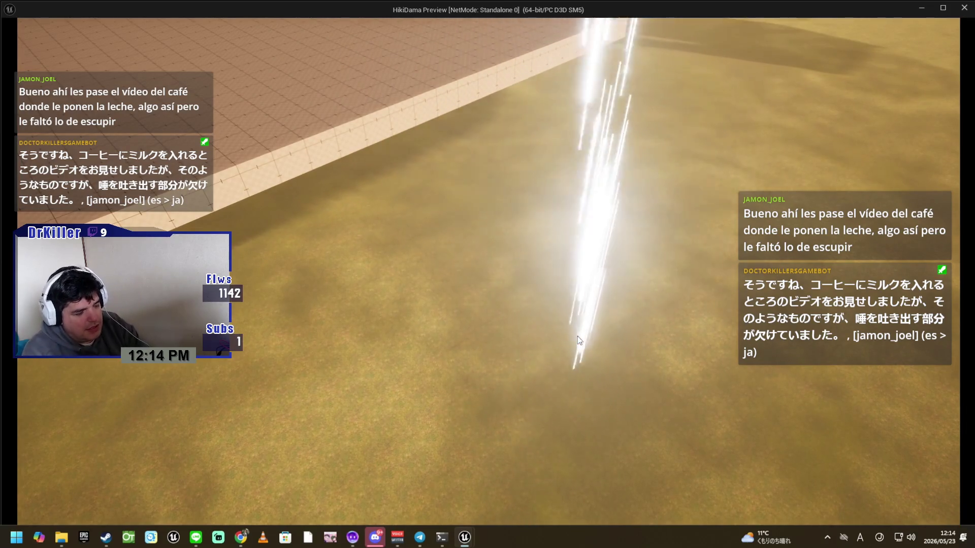
From the pause menu, load the Bowling Alley level and launch the green ball at the pins.
key(Escape)
click(495, 250)
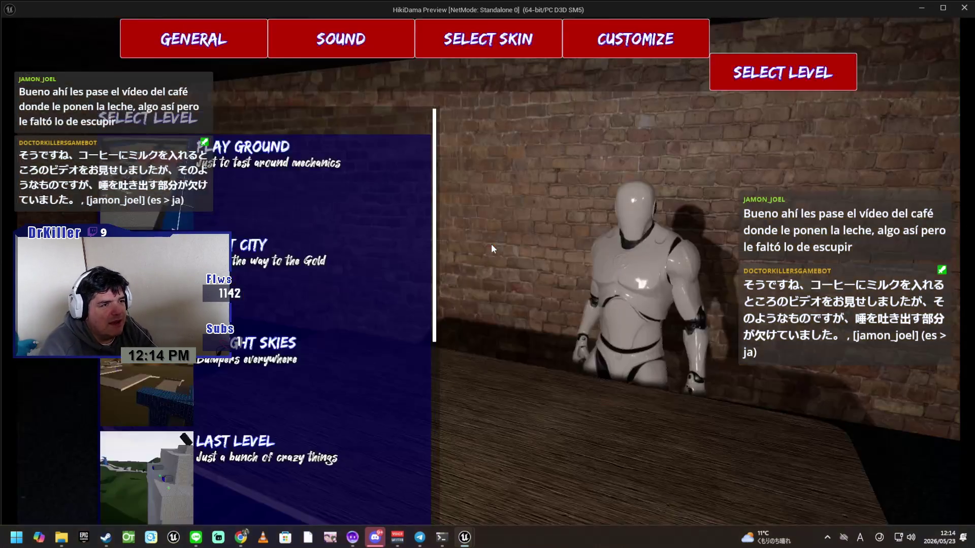
scroll(334, 388, down, 5)
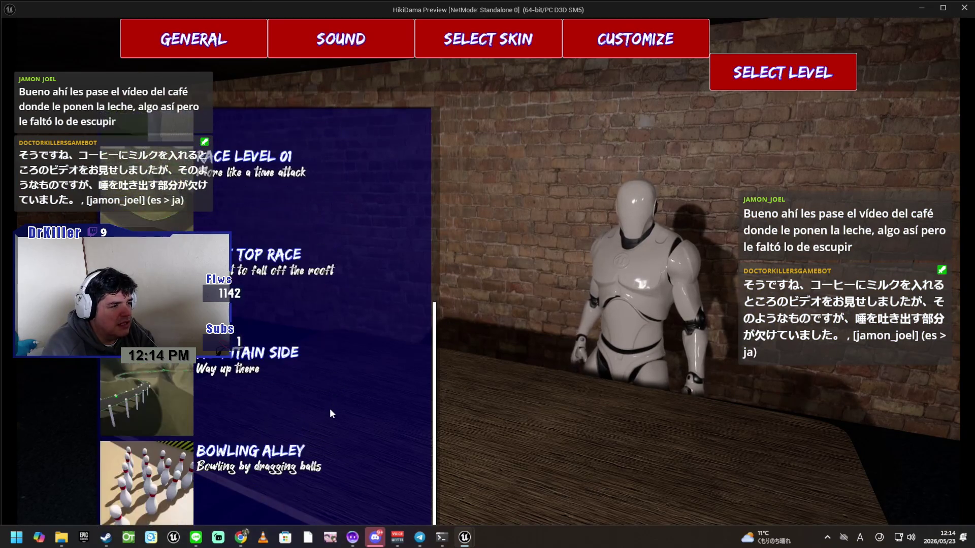
click(165, 498)
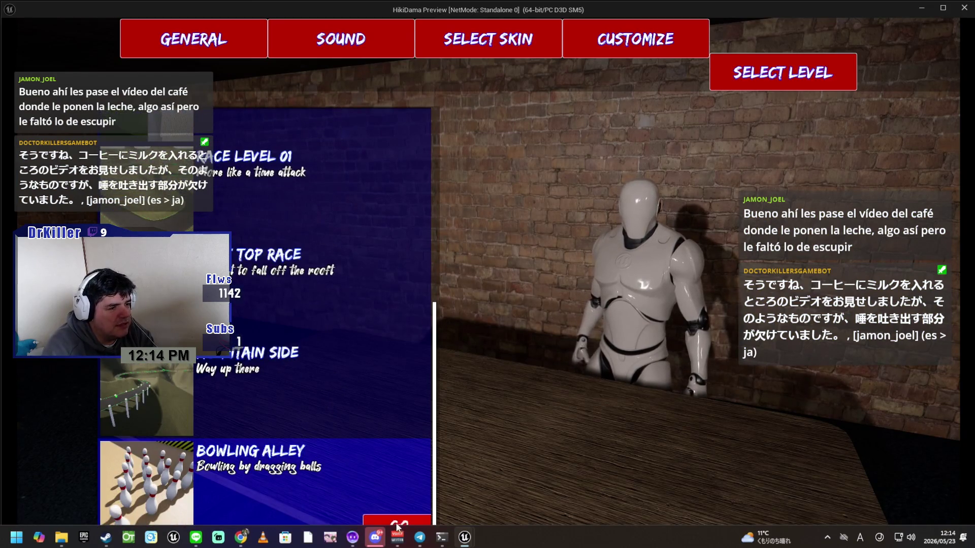
click(398, 525)
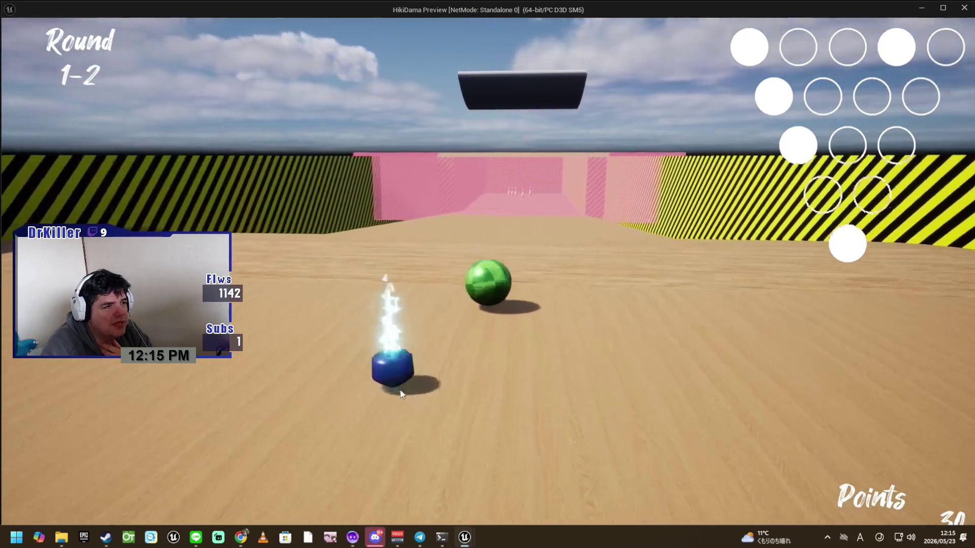
click(537, 245)
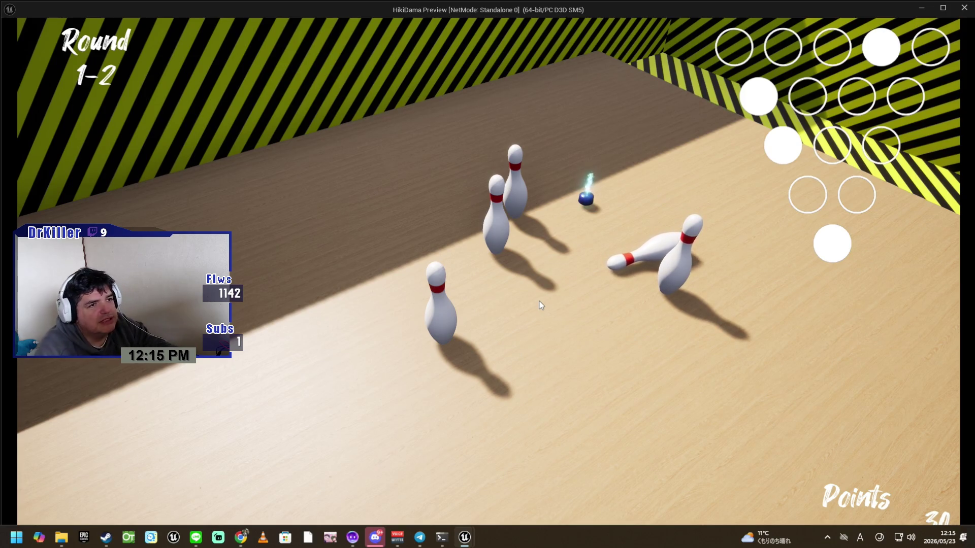
key(Escape)
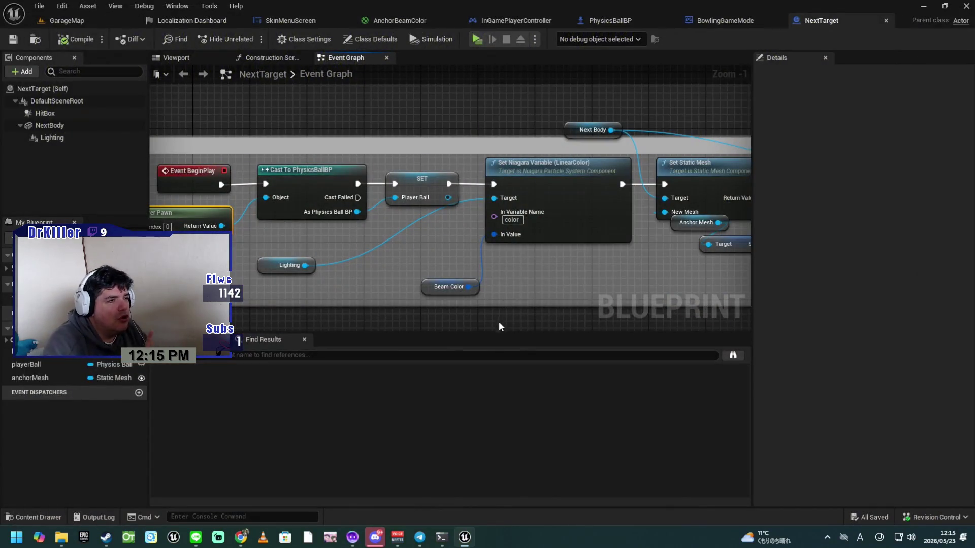
click(350, 203)
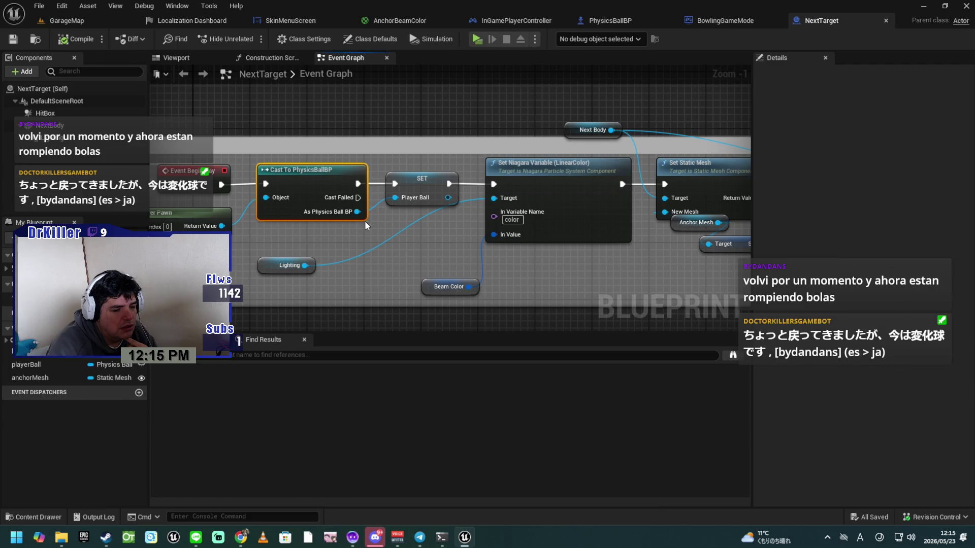
drag(524, 265, 394, 277)
mouse_move(476, 287)
mouse_down()
mouse_move(320, 277)
mouse_move(292, 287)
mouse_up()
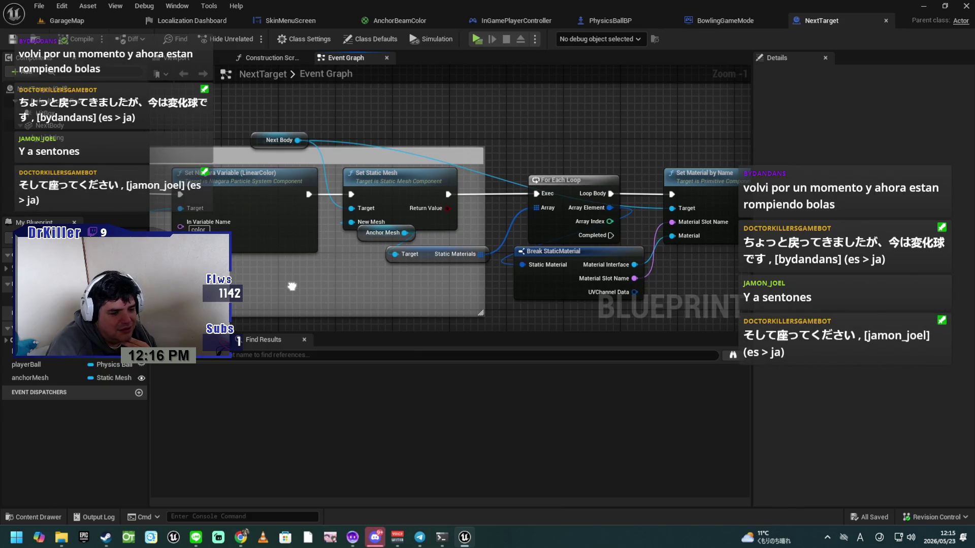
drag(292, 286, 486, 291)
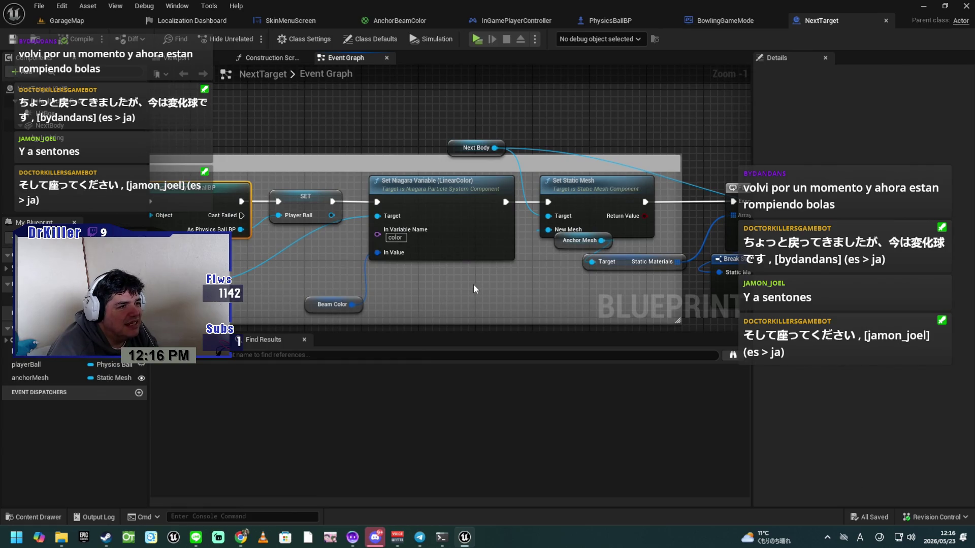
mouse_move(435, 297)
mouse_down()
mouse_move(570, 301)
mouse_move(479, 303)
mouse_up()
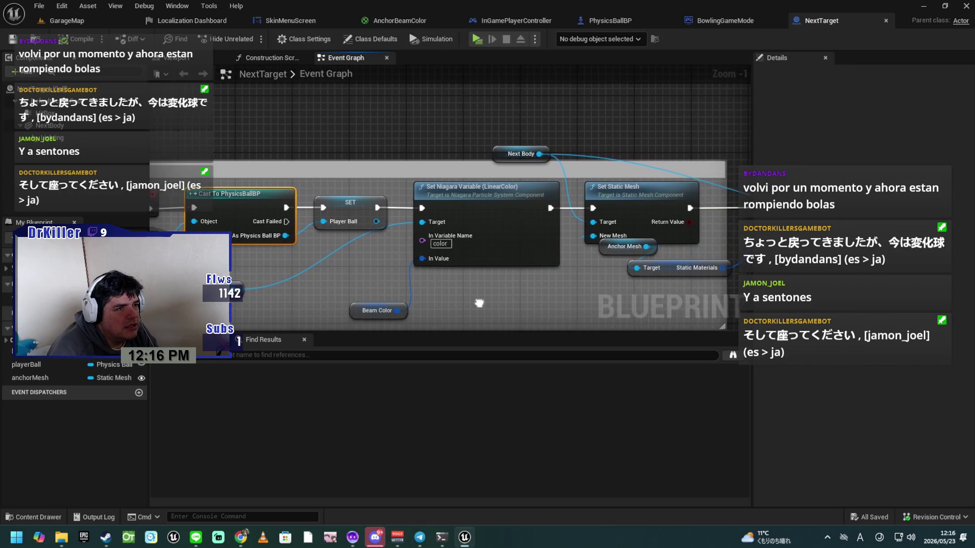
drag(545, 289, 454, 289)
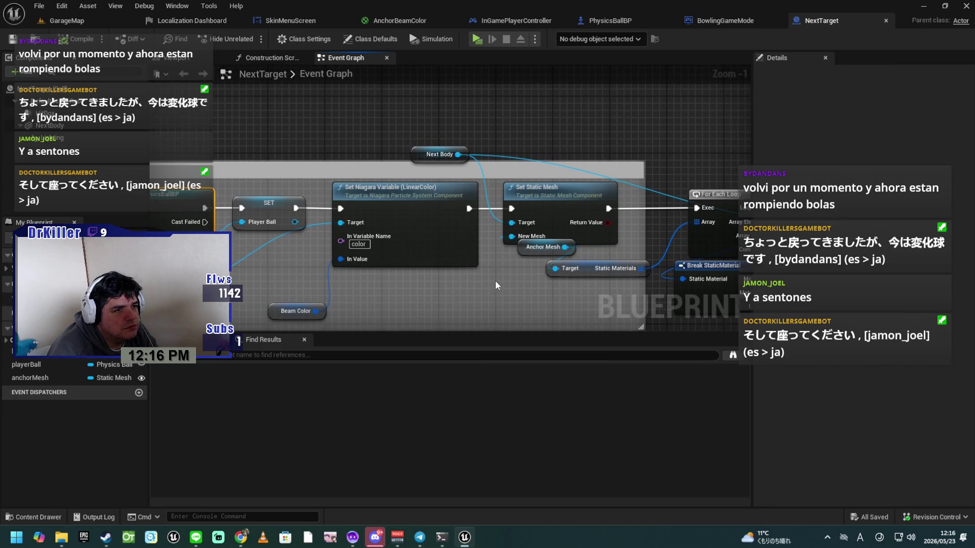
click(521, 248)
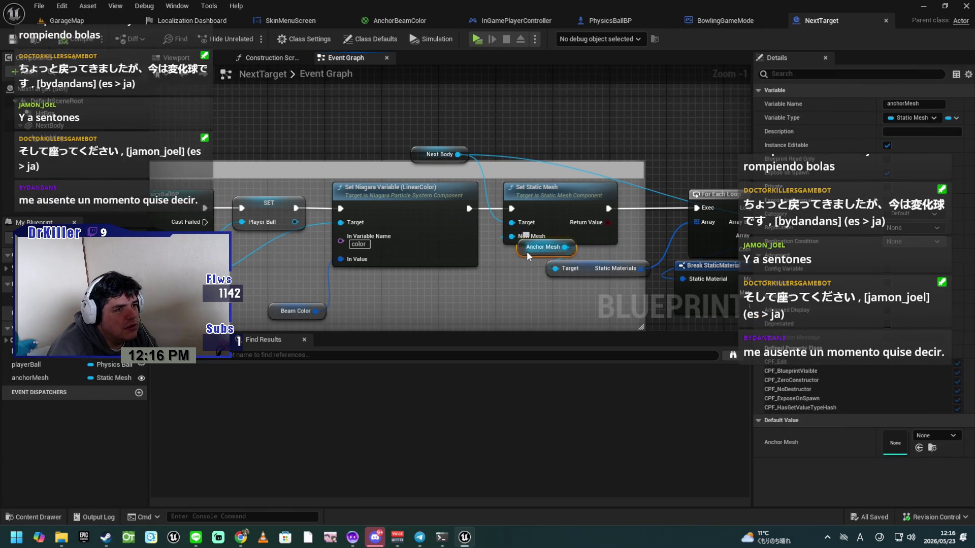
drag(454, 304, 644, 287)
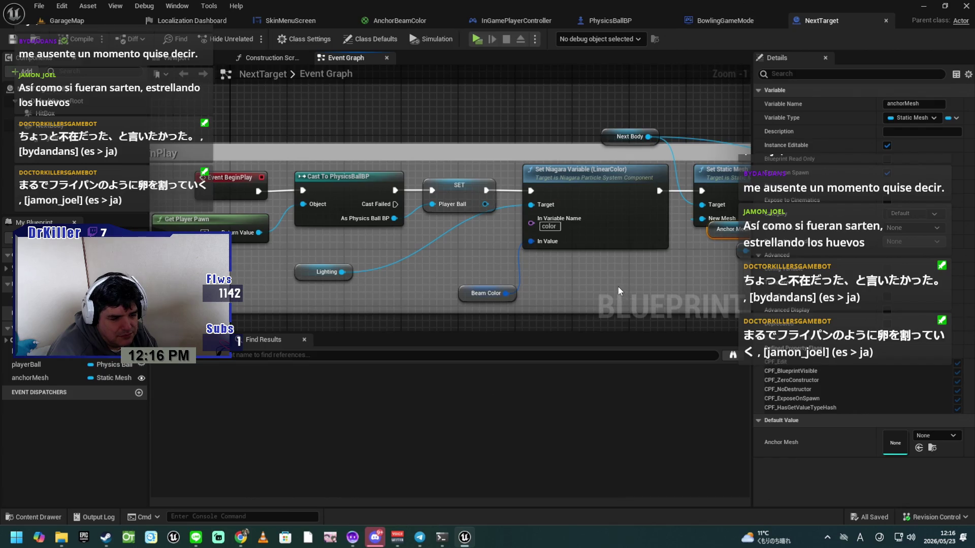
mouse_move(652, 300)
mouse_down()
mouse_move(522, 282)
mouse_move(561, 288)
mouse_move(405, 294)
mouse_move(376, 279)
mouse_up()
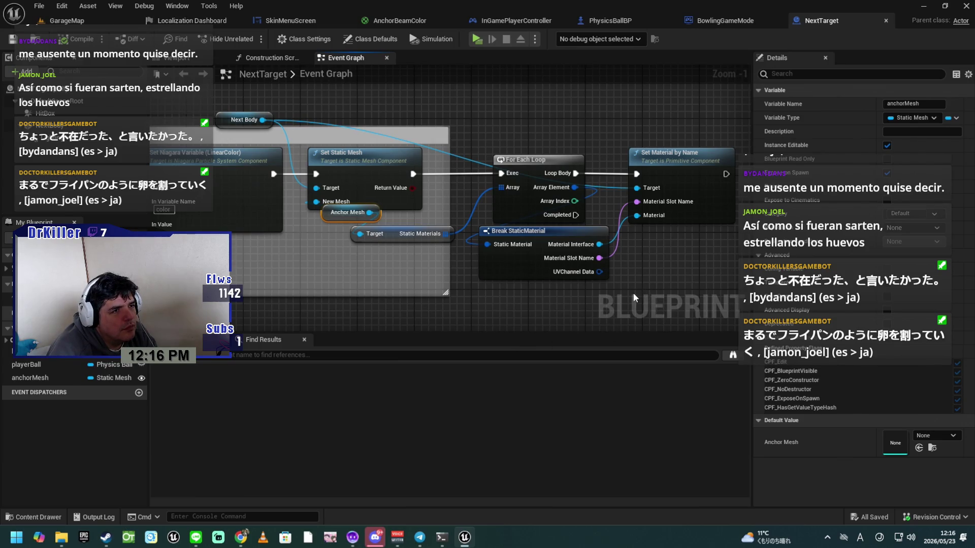
scroll(633, 292, down, 3)
drag(577, 313, 690, 212)
Shift the Event Tick node slightly and place the Is Valid node beside it.
scroll(562, 282, up, 3)
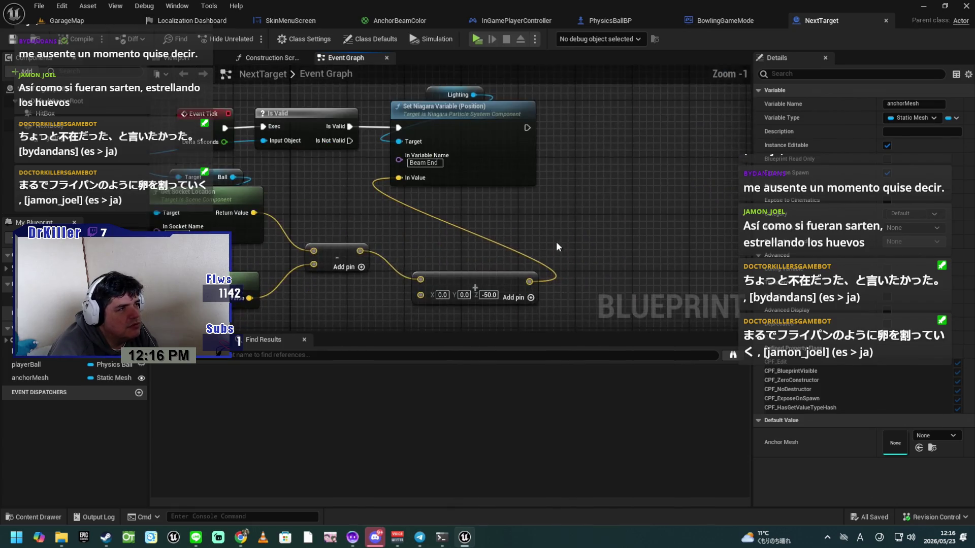
drag(544, 230, 730, 238)
mouse_move(441, 138)
mouse_down()
mouse_move(456, 142)
mouse_move(367, 139)
mouse_move(293, 120)
mouse_move(304, 95)
mouse_up()
drag(391, 136, 414, 185)
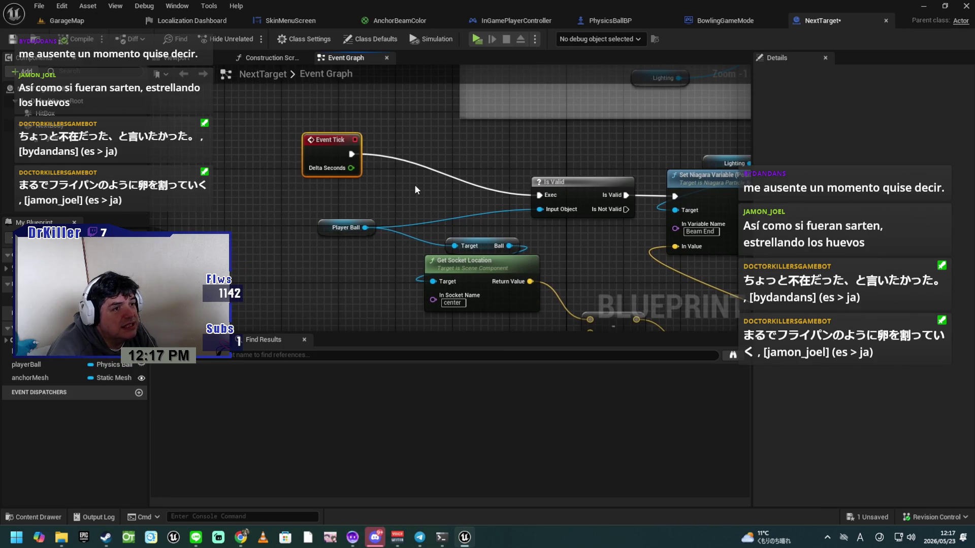
mouse_move(565, 188)
mouse_down()
mouse_move(462, 171)
mouse_move(437, 152)
mouse_up()
Select the location math nodes and nudge Get Actor Location into position.
scroll(509, 220, down, 3)
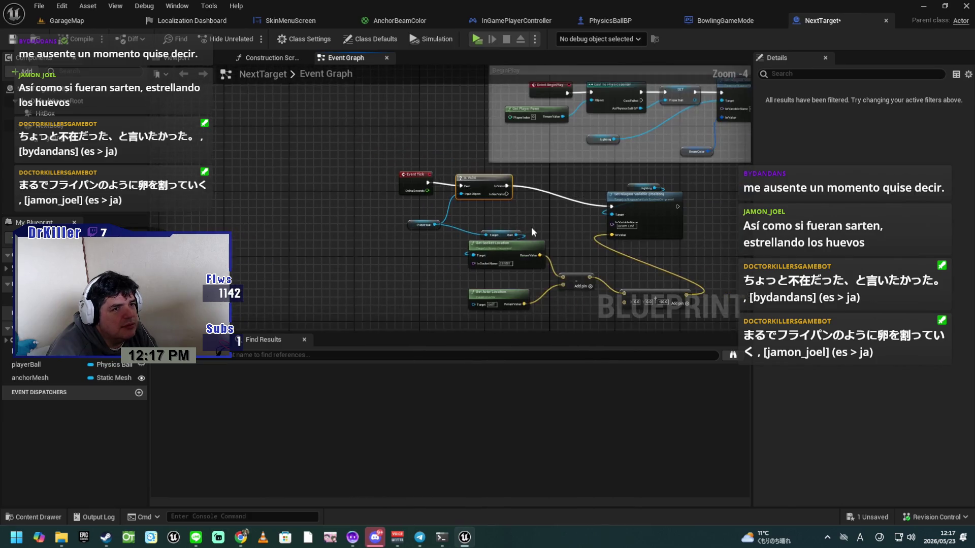
drag(532, 279, 663, 203)
mouse_move(537, 195)
mouse_down()
mouse_move(593, 258)
mouse_move(551, 200)
mouse_move(534, 197)
mouse_up()
click(539, 288)
click(518, 240)
drag(519, 240, 522, 231)
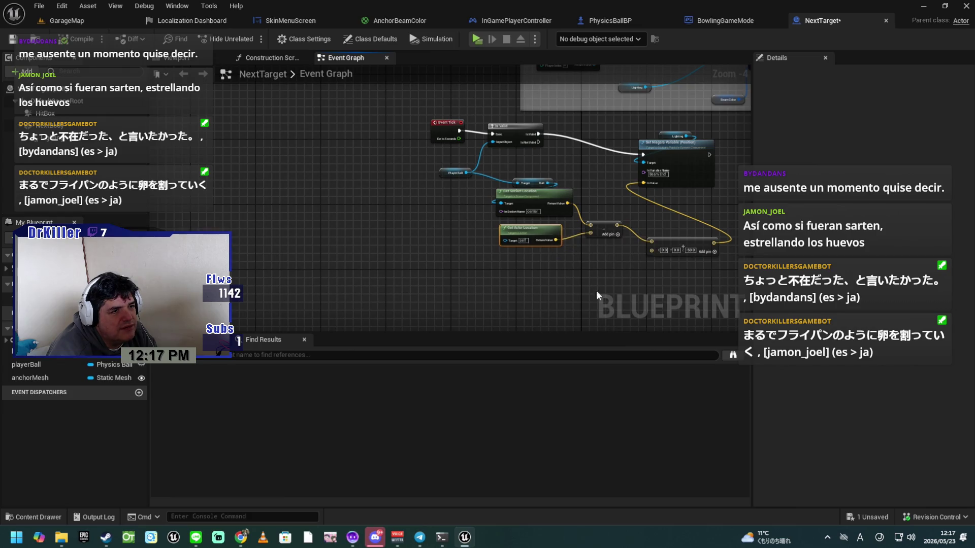
Move the PlayerBall getter, location and Add nodes down beneath the BeginPlay group.
mouse_move(709, 281)
mouse_down()
mouse_move(523, 204)
mouse_move(457, 227)
mouse_move(464, 236)
mouse_up()
mouse_move(505, 176)
mouse_down()
mouse_move(593, 270)
mouse_move(552, 275)
mouse_up()
drag(539, 188, 552, 227)
drag(444, 172, 444, 193)
mouse_move(518, 302)
mouse_down()
mouse_move(677, 241)
mouse_move(678, 218)
mouse_move(672, 269)
mouse_move(625, 392)
mouse_move(621, 380)
mouse_up()
mouse_move(667, 304)
mouse_down()
mouse_move(561, 319)
mouse_move(524, 308)
mouse_up()
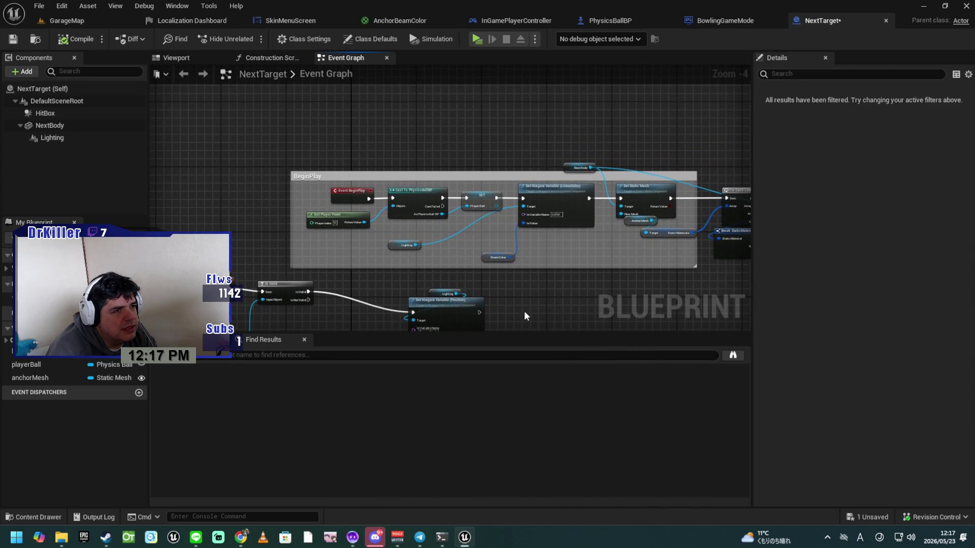
Add a custom event named 'Get Player Ball' in empty graph space near BeginPlay.
scroll(529, 310, up, 2)
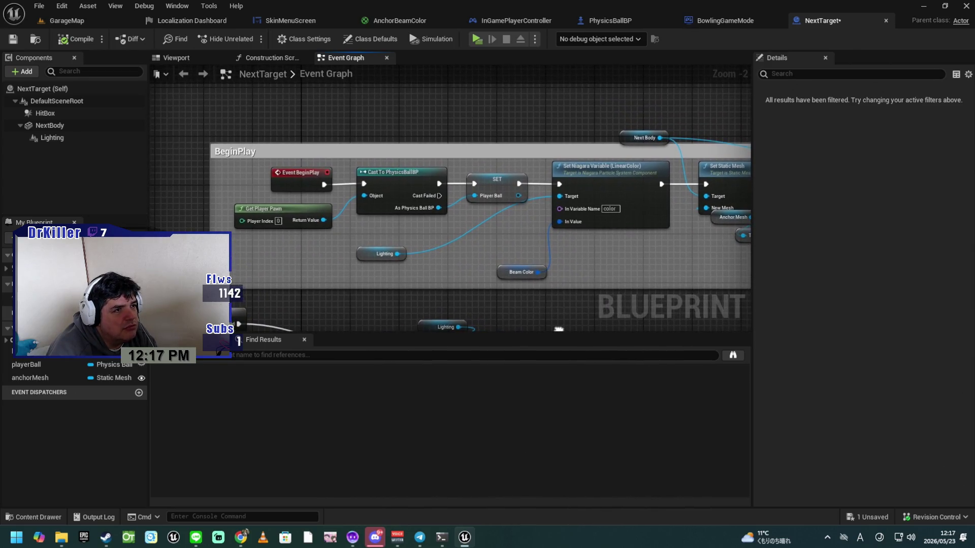
mouse_move(559, 329)
mouse_down()
mouse_move(489, 328)
mouse_move(543, 353)
mouse_up()
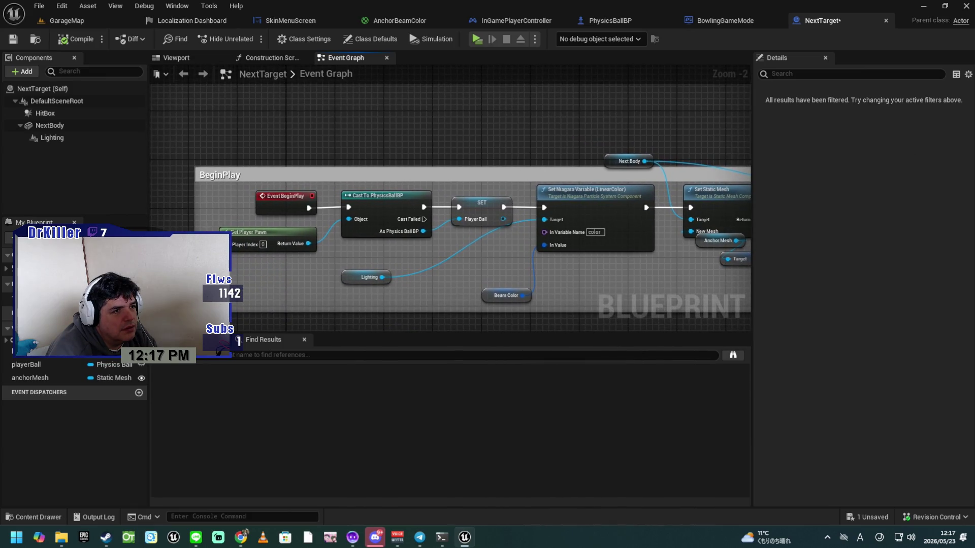
drag(544, 252, 738, 335)
drag(483, 160, 472, 192)
right_click(471, 175)
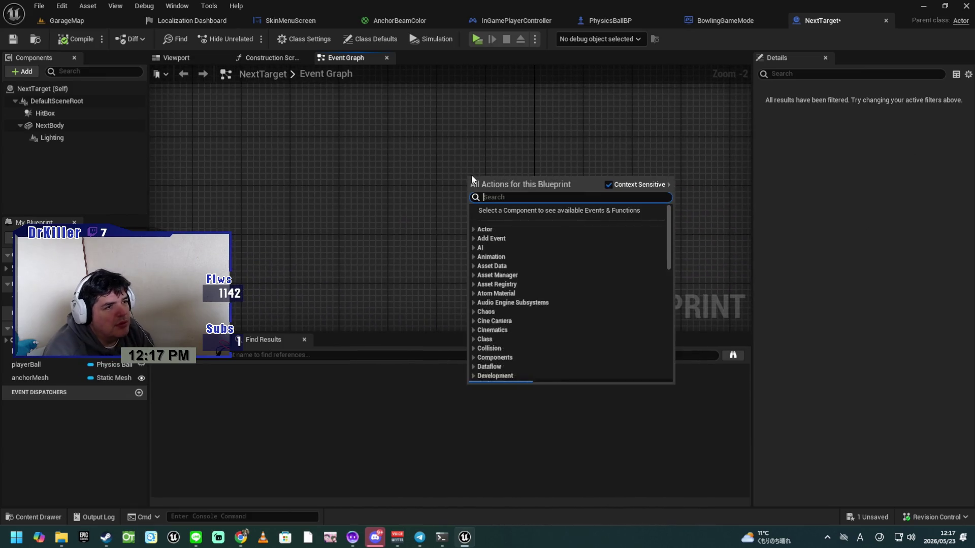
text(custom e)
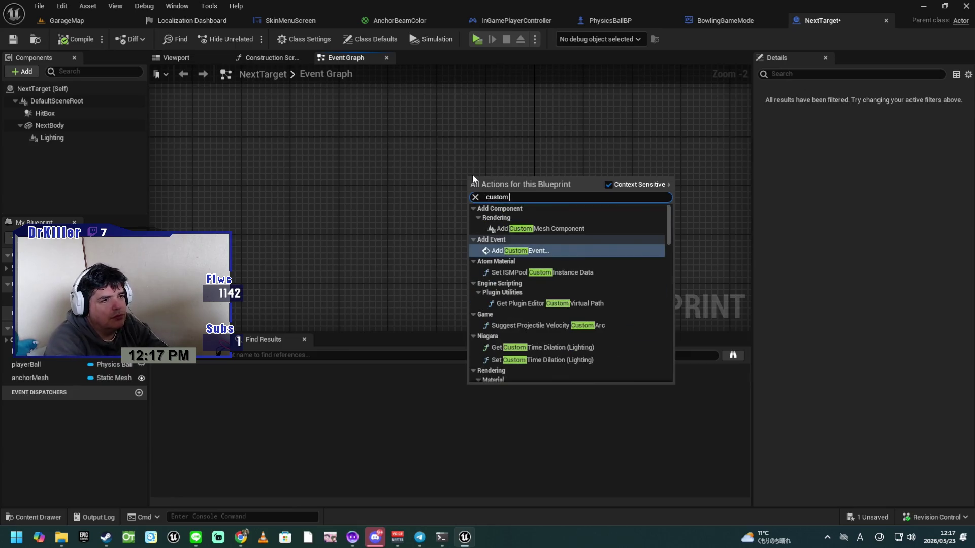
key(Return)
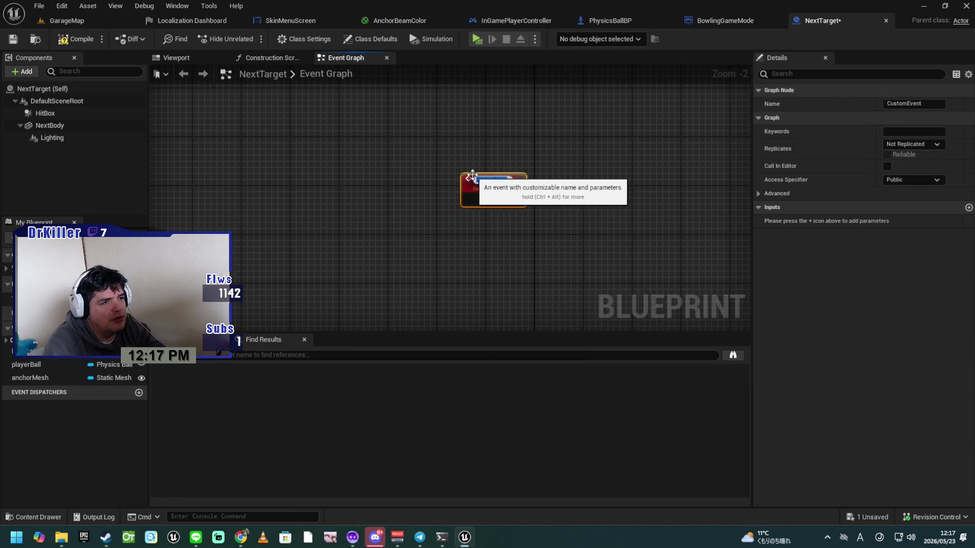
text(G)
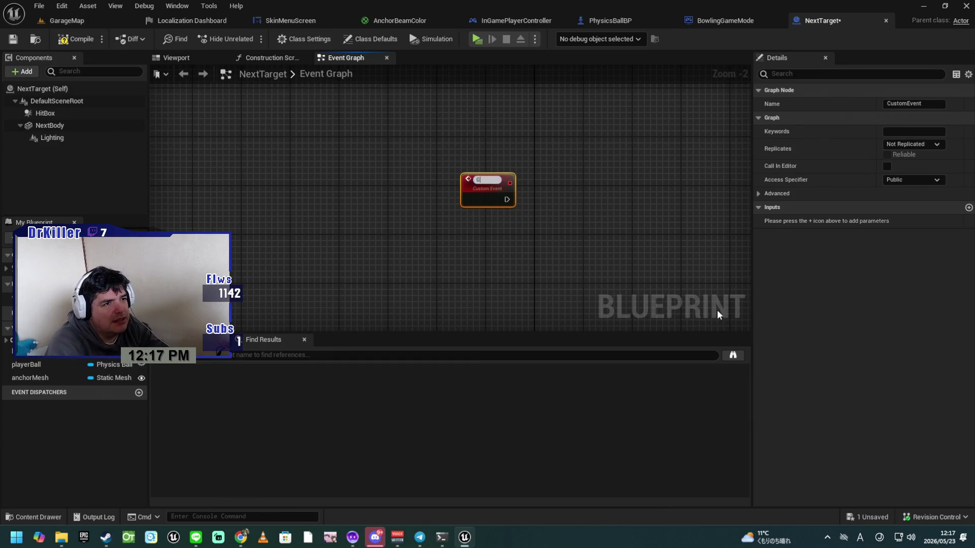
text(et Player Ball)
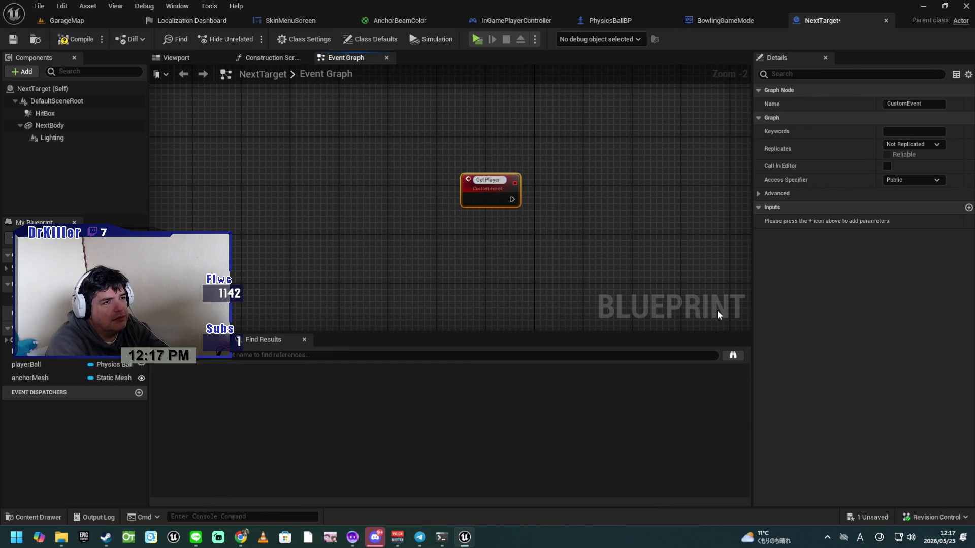
key(Return)
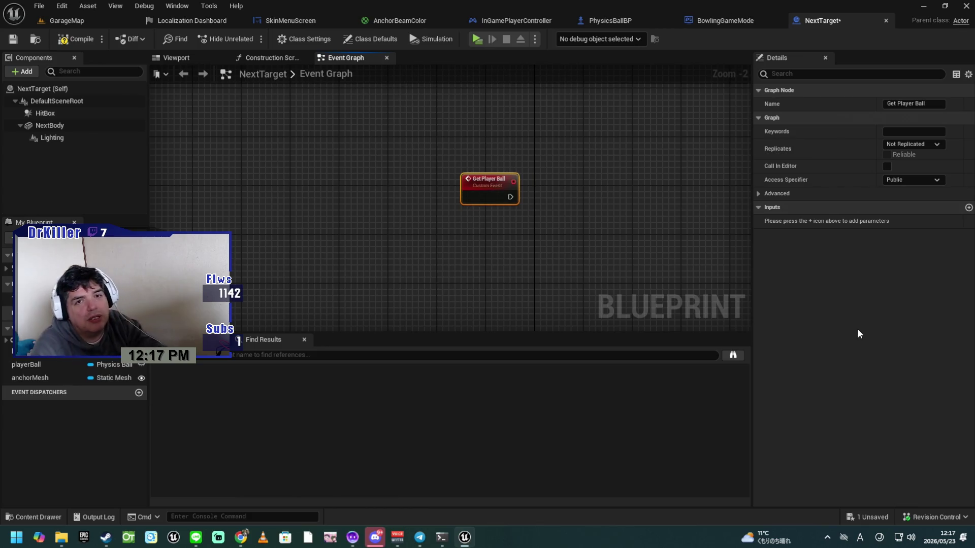
mouse_move(611, 249)
mouse_down()
mouse_move(575, 172)
mouse_move(532, 131)
mouse_move(546, 124)
mouse_move(532, 141)
mouse_up()
Gather the Cast To PhysicsBallBP, Get Player Pawn and SET nodes and cut them from BeginPlay.
mouse_move(376, 236)
mouse_down()
mouse_move(460, 256)
mouse_move(488, 251)
mouse_up()
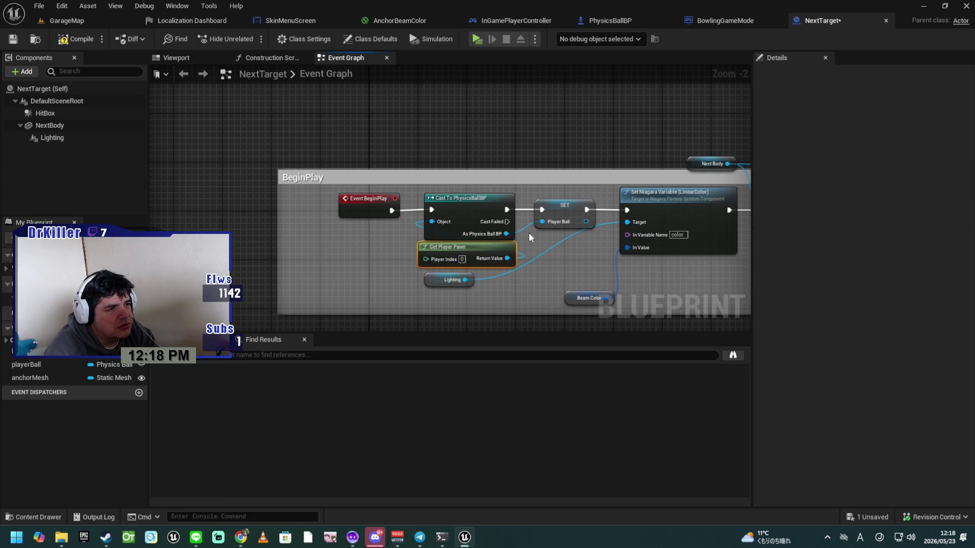
mouse_move(406, 247)
mouse_down()
mouse_move(578, 226)
mouse_move(556, 224)
mouse_up()
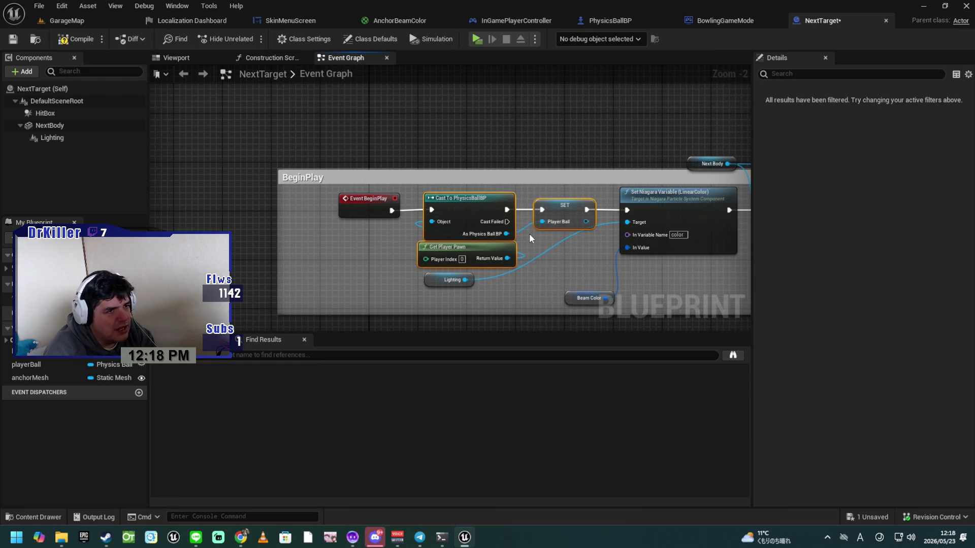
key(Delete)
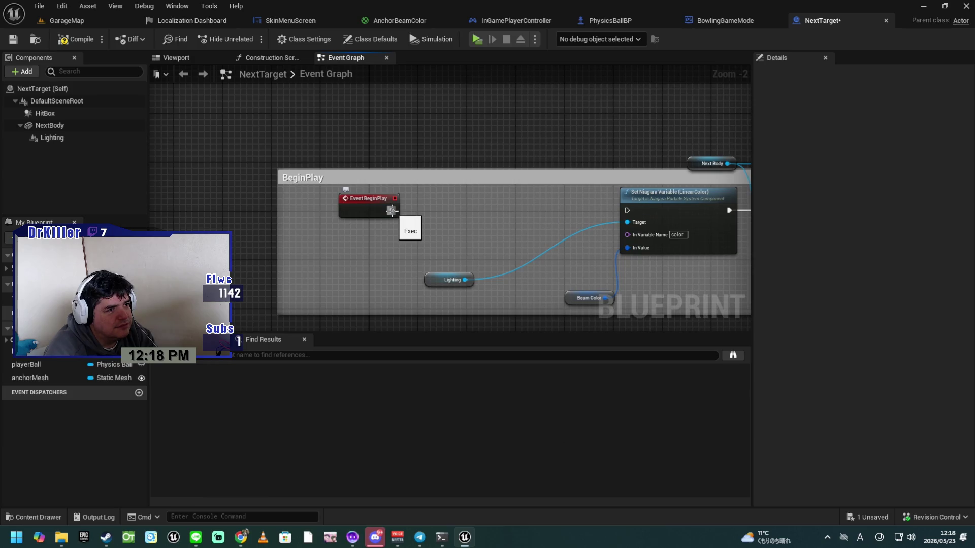
Paste the three nodes beside the Get Player Ball event and wire its exec pin into the cast.
drag(412, 202, 516, 268)
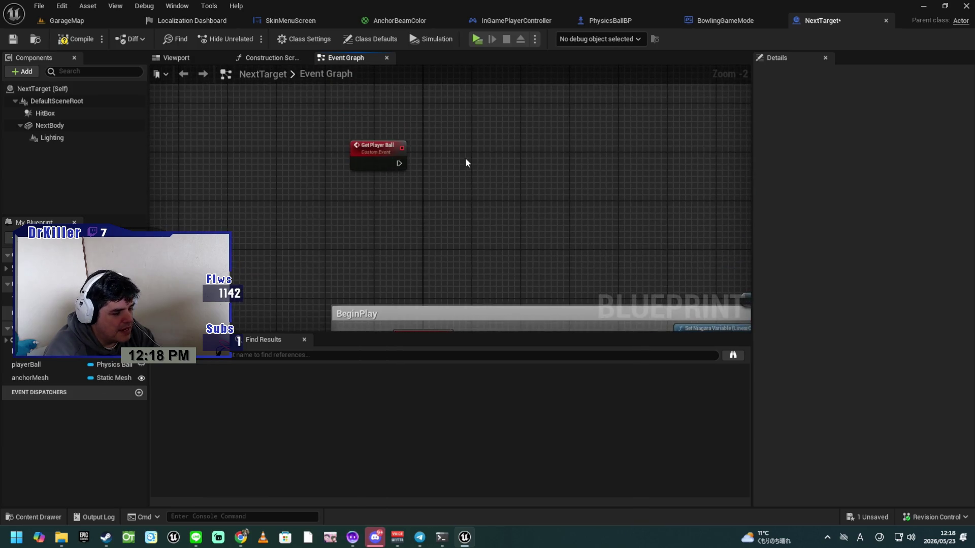
key(ctrl+v)
mouse_move(399, 163)
mouse_down()
mouse_move(437, 158)
mouse_move(503, 172)
mouse_move(544, 196)
mouse_move(528, 207)
mouse_up()
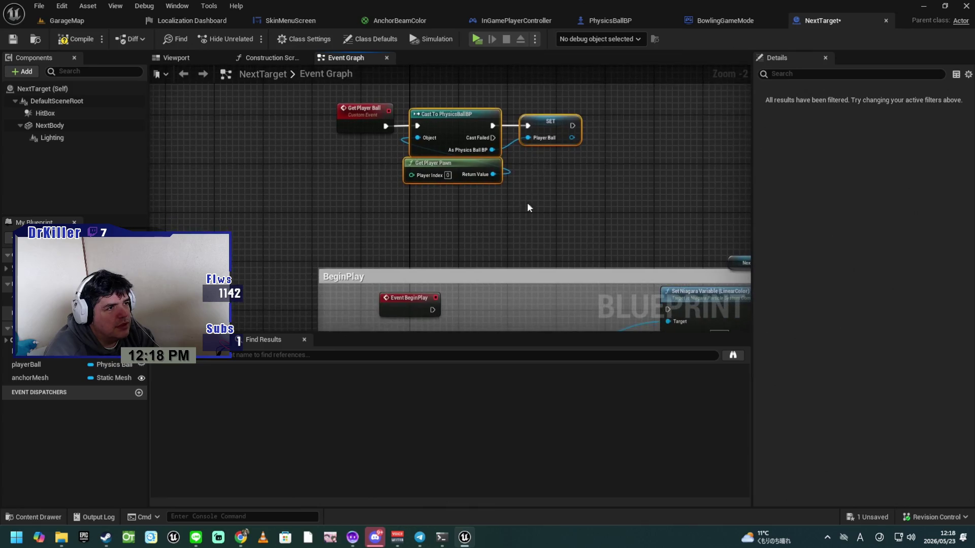
drag(432, 309, 510, 309)
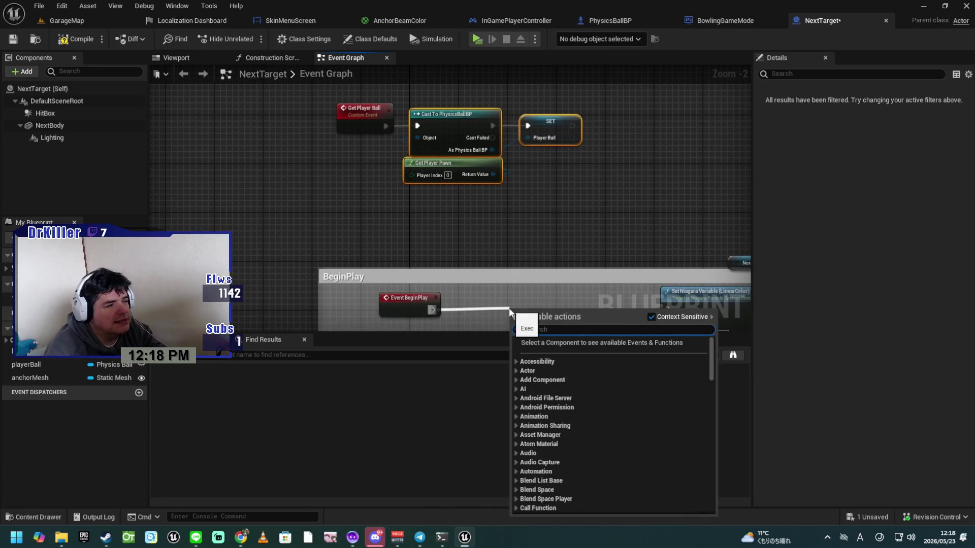
Add a Get Player Ball call node after Event BeginPlay.
text(get player ball)
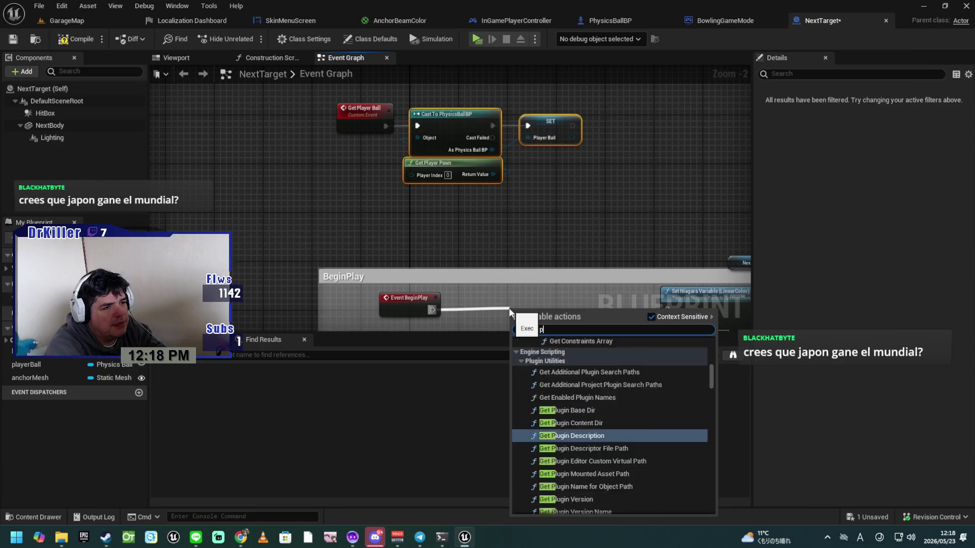
key(Return)
mouse_move(531, 309)
mouse_down()
mouse_move(520, 293)
mouse_move(535, 285)
mouse_move(593, 278)
mouse_up()
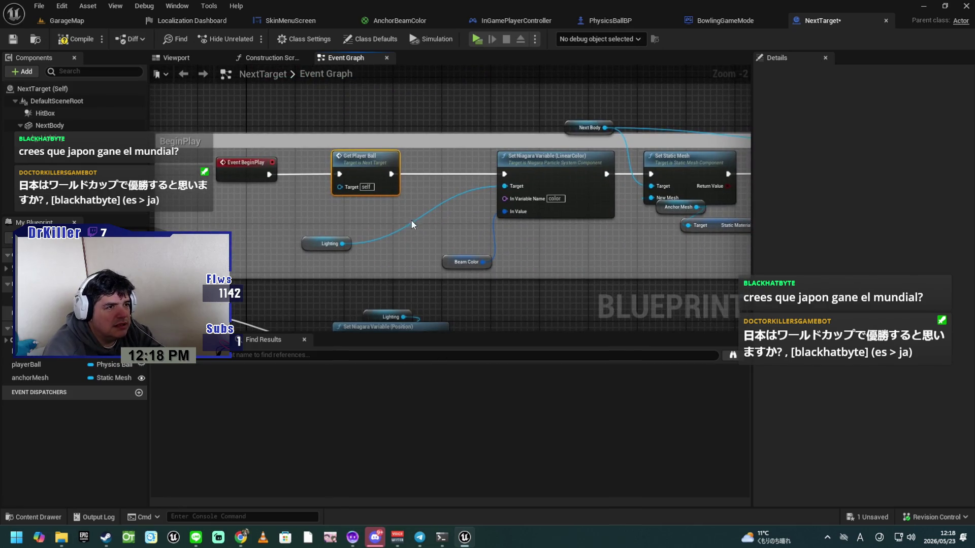
Rearrange Beam Color, the Lighting getter, Get Player Ball and Event BeginPlay into a tidier line.
drag(448, 259, 524, 225)
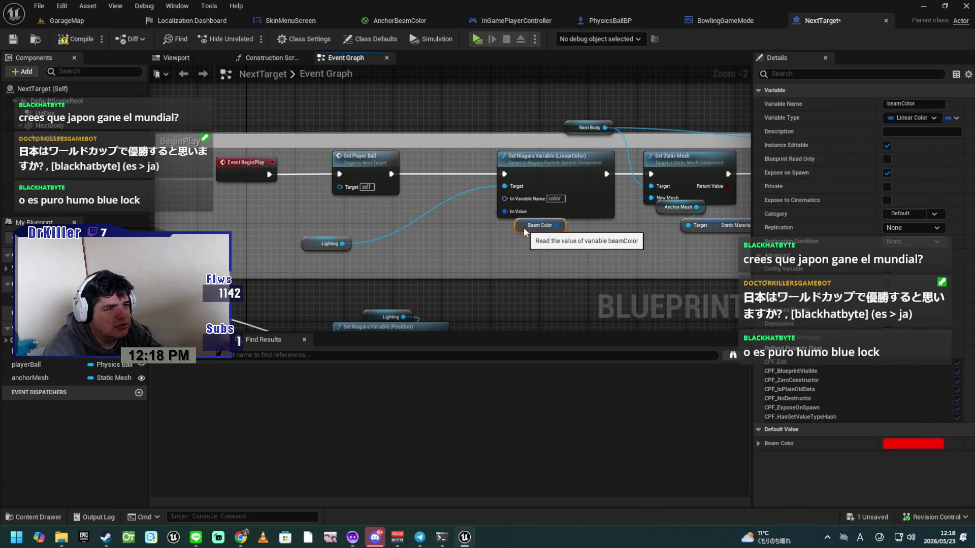
mouse_move(325, 244)
mouse_down()
mouse_move(388, 230)
mouse_move(437, 235)
mouse_up()
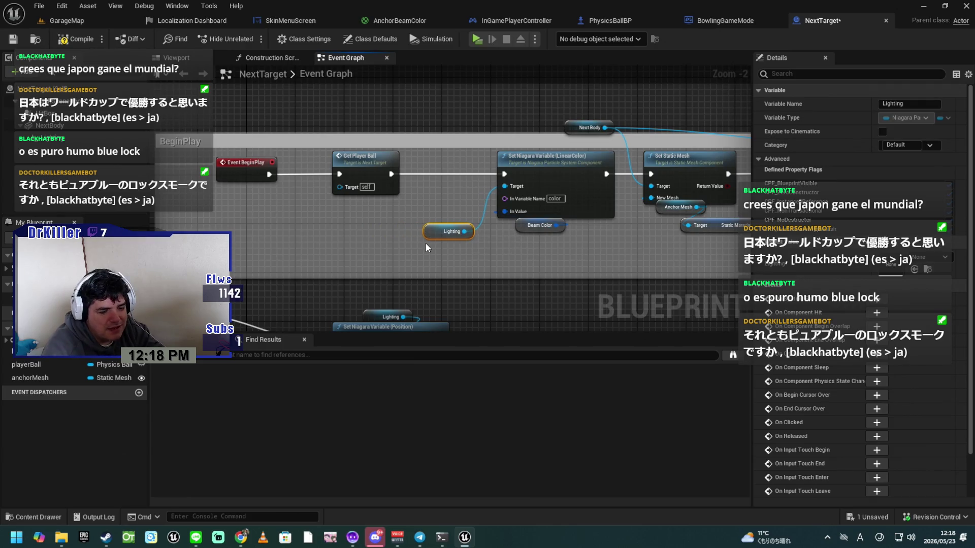
drag(365, 160, 438, 160)
drag(239, 173, 348, 172)
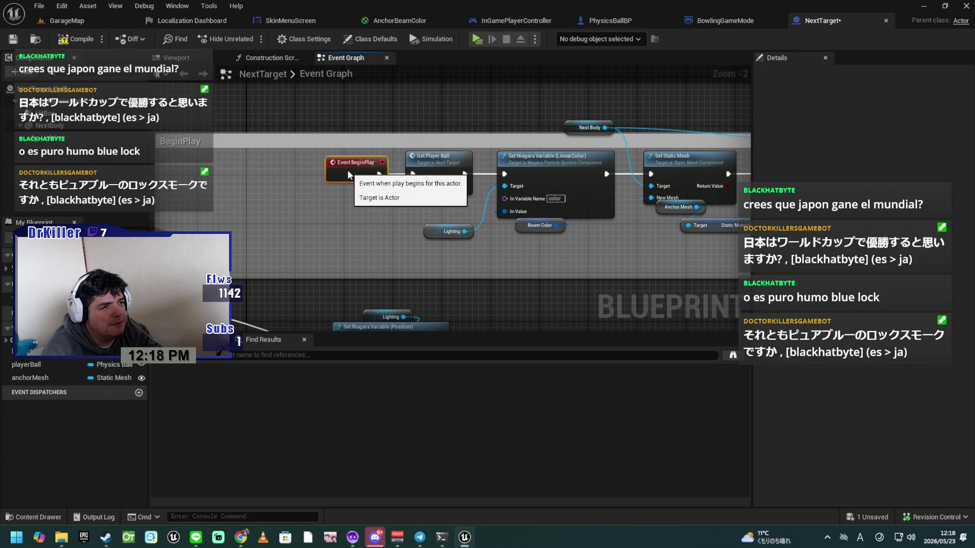
drag(421, 197, 347, 161)
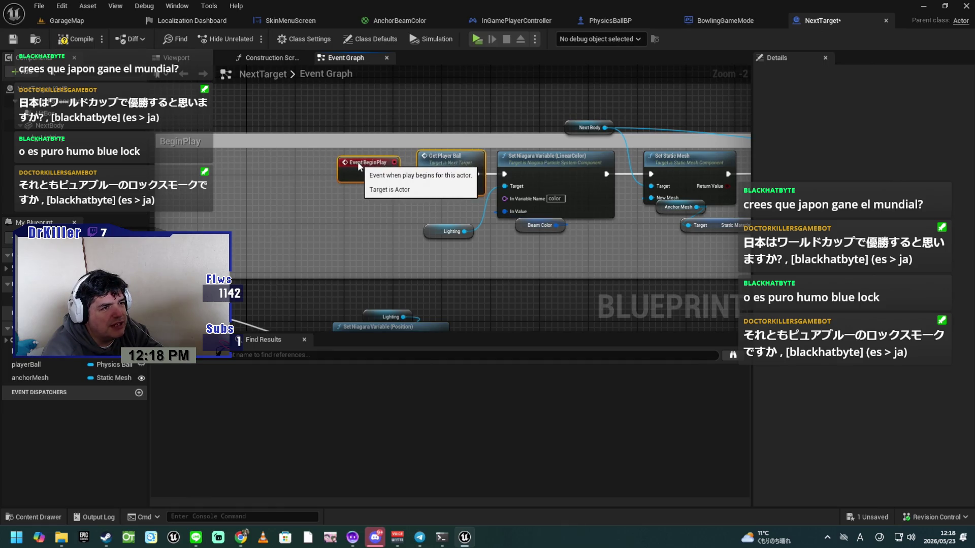
scroll(380, 203, up, 2)
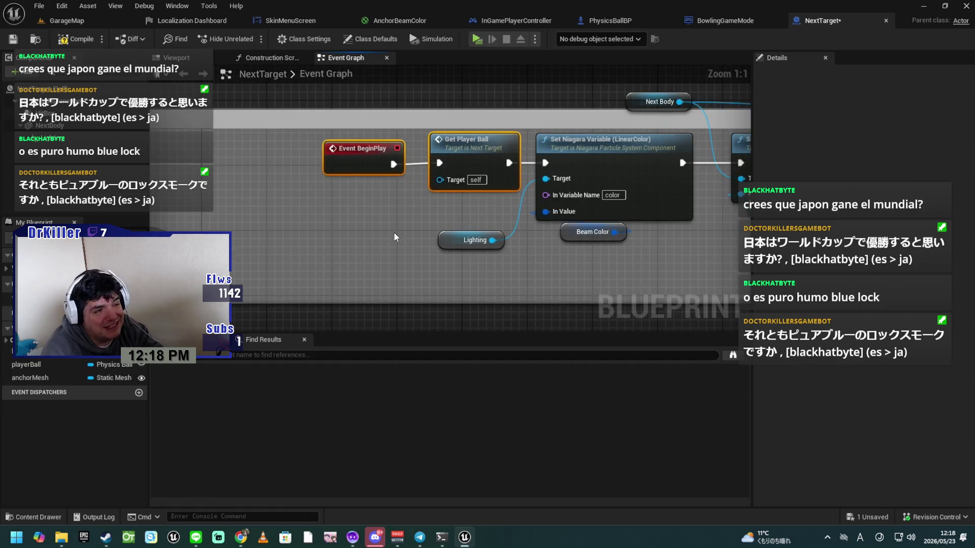
drag(380, 212, 399, 263)
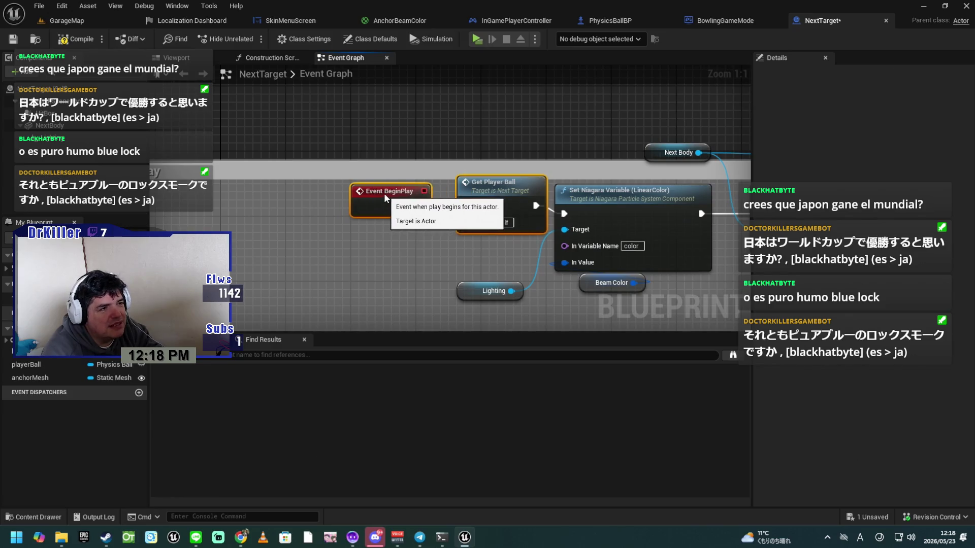
click(379, 259)
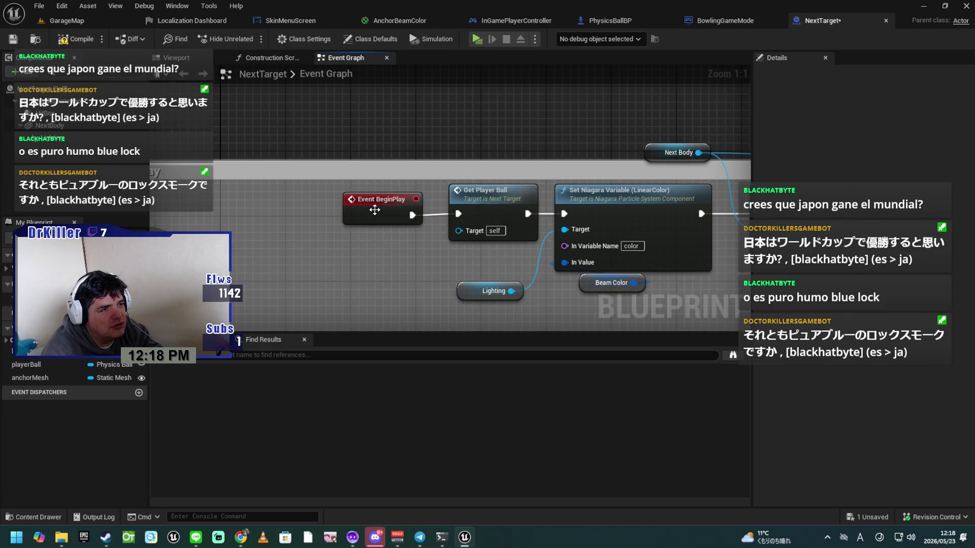
drag(375, 210, 382, 210)
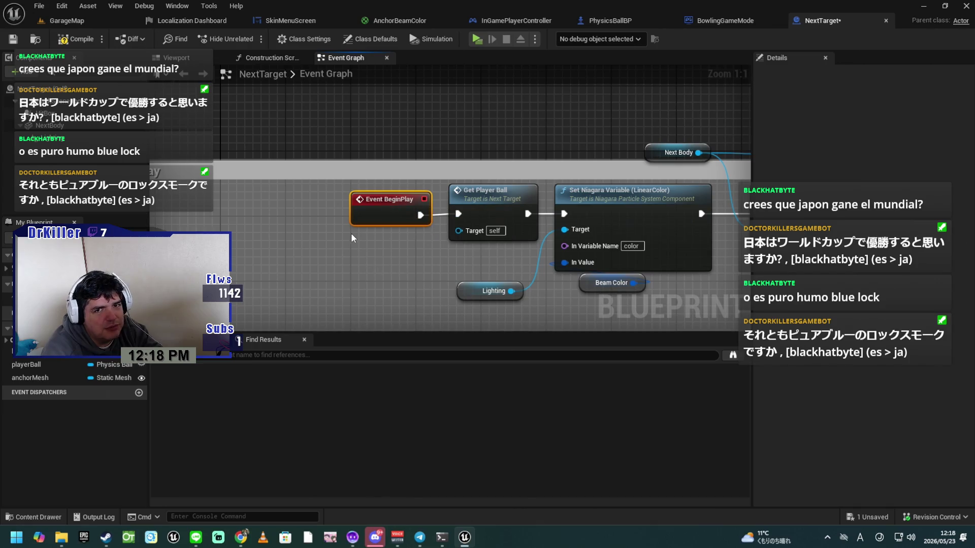
Shrink the BeginPlay comment box by dragging its left edge inward.
mouse_move(301, 257)
mouse_down()
mouse_move(425, 250)
mouse_move(483, 194)
mouse_up()
drag(282, 227, 527, 225)
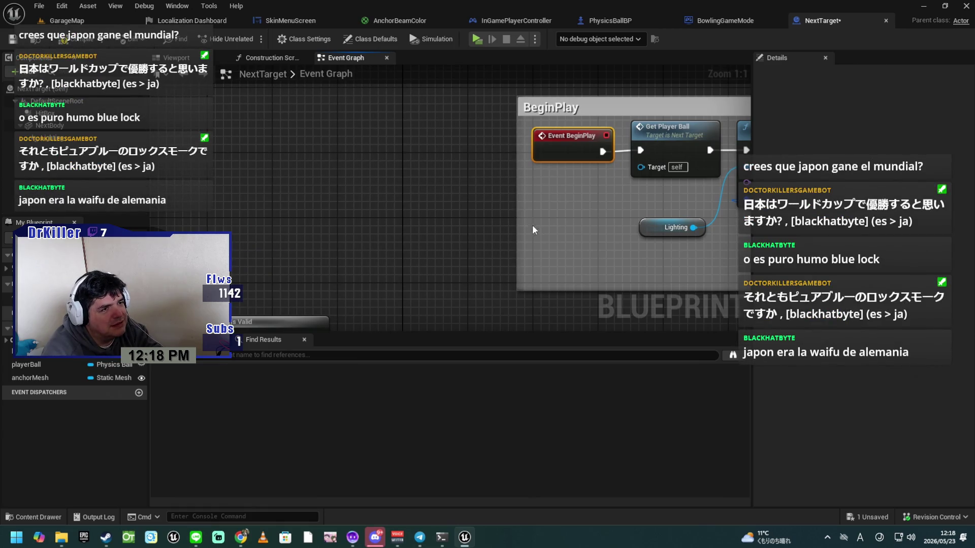
mouse_move(465, 227)
mouse_down()
mouse_move(327, 266)
mouse_move(155, 240)
mouse_up()
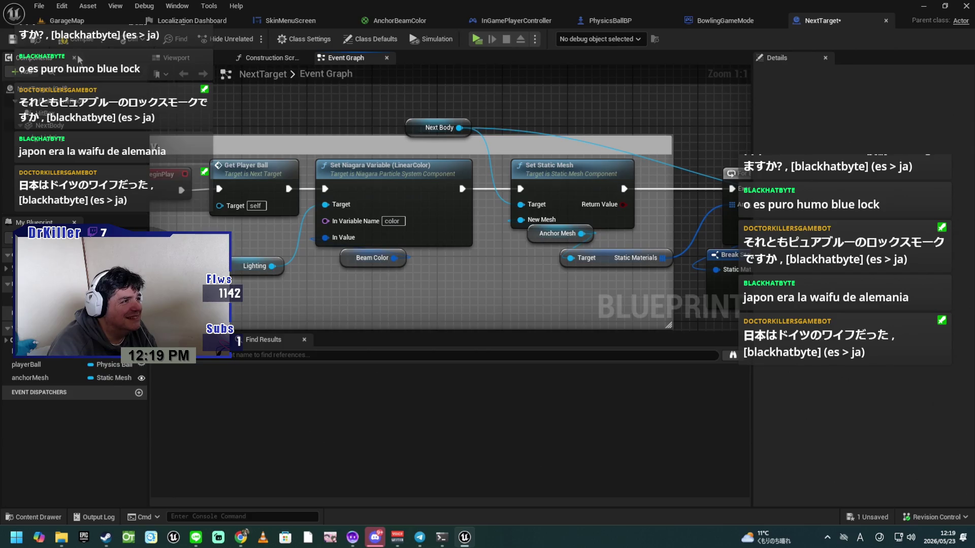
Save NextTarget and move the Next Body getter right and down.
click(13, 38)
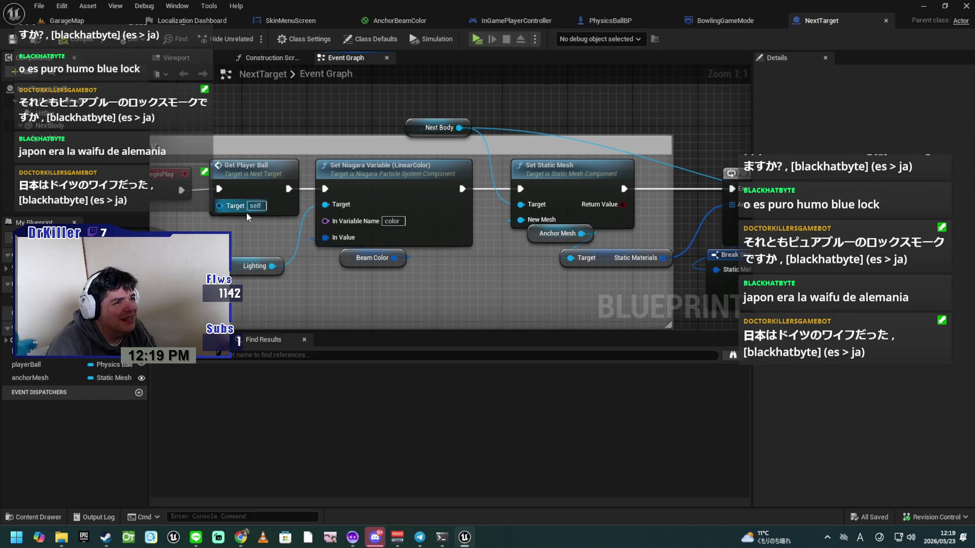
mouse_move(307, 138)
mouse_down()
mouse_move(115, 105)
mouse_move(169, 105)
mouse_move(191, 134)
mouse_up()
click(257, 125)
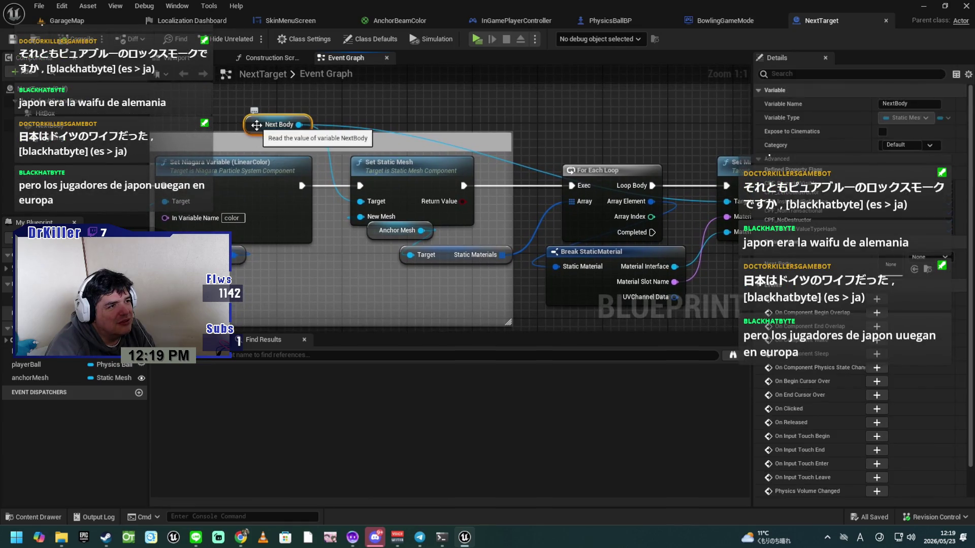
drag(256, 124, 368, 154)
Add a reroute point on the Next Body wire and nudge it slightly left.
mouse_move(487, 166)
mouse_down()
mouse_move(376, 184)
mouse_move(477, 164)
mouse_move(572, 174)
mouse_up()
click(426, 187)
double_click(426, 183)
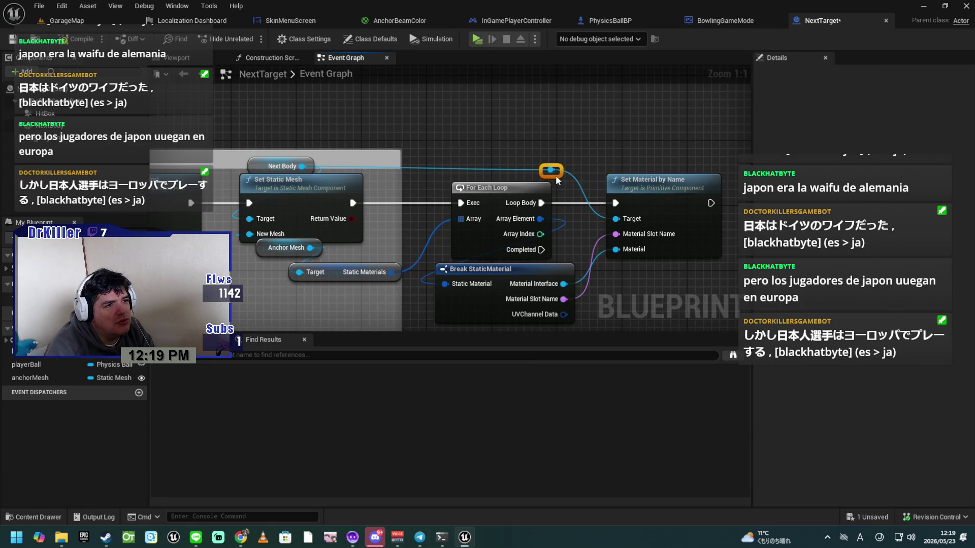
drag(553, 176, 533, 175)
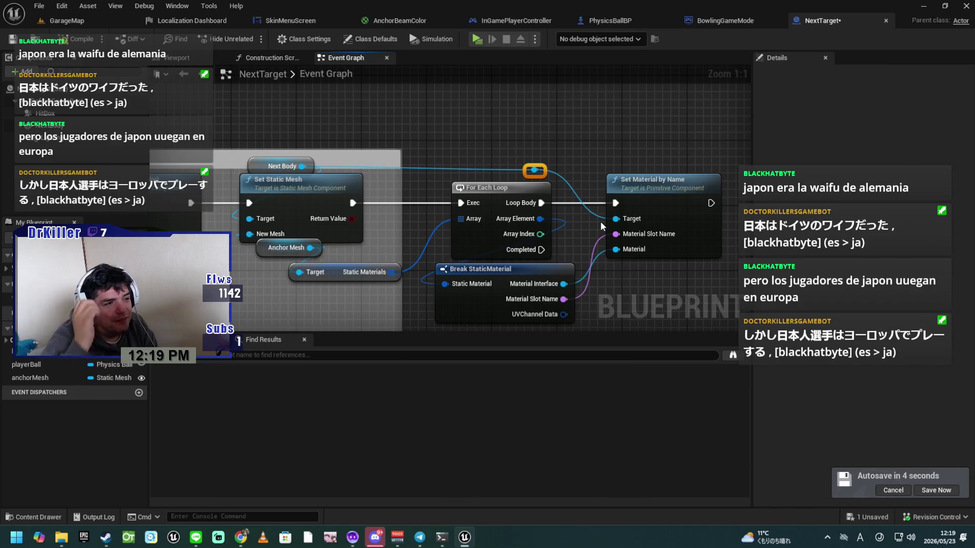
drag(413, 239, 612, 155)
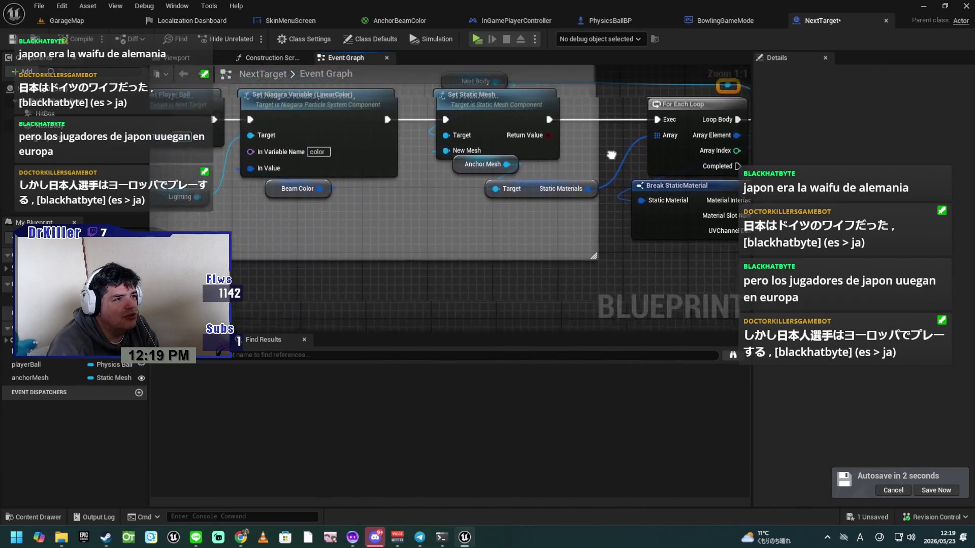
drag(293, 237, 471, 248)
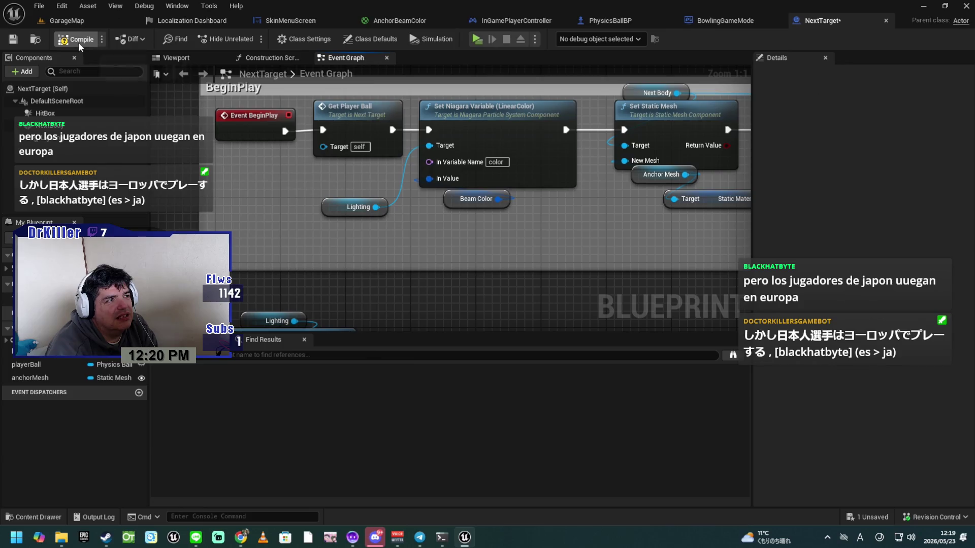
Save NextTarget and shift the Static Materials getter left beside Set Static Mesh.
click(17, 43)
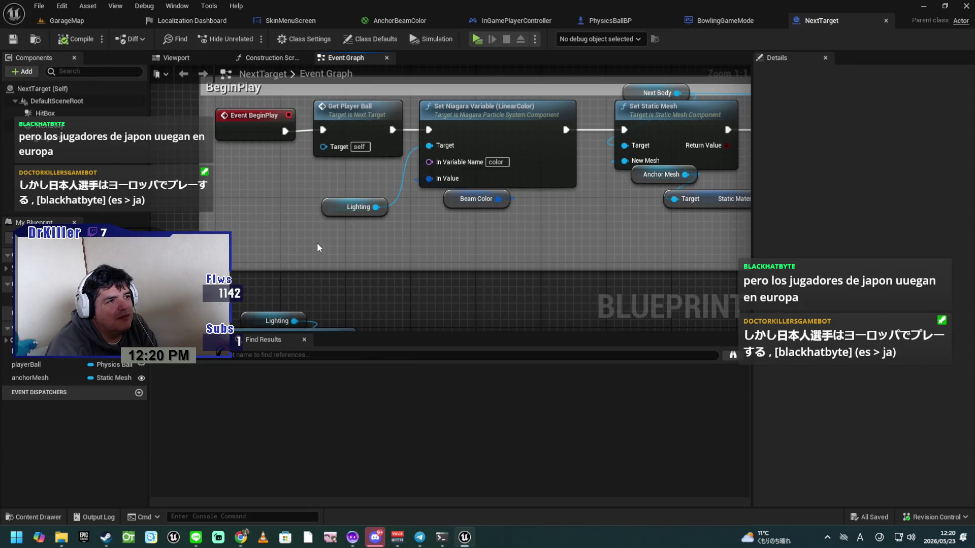
drag(408, 258, 420, 304)
scroll(419, 304, down, 3)
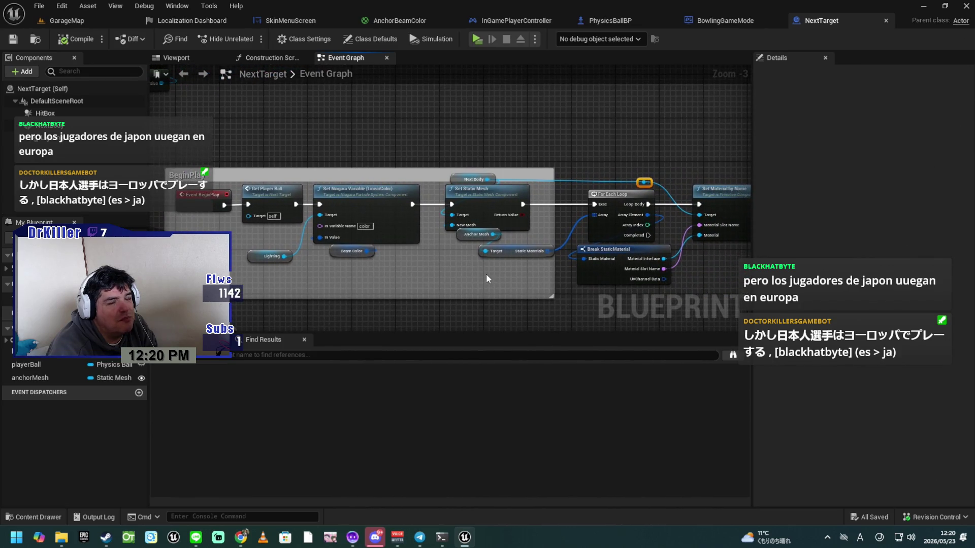
click(509, 265)
mouse_move(509, 265)
mouse_down()
mouse_move(477, 266)
mouse_move(480, 219)
mouse_move(458, 203)
mouse_up()
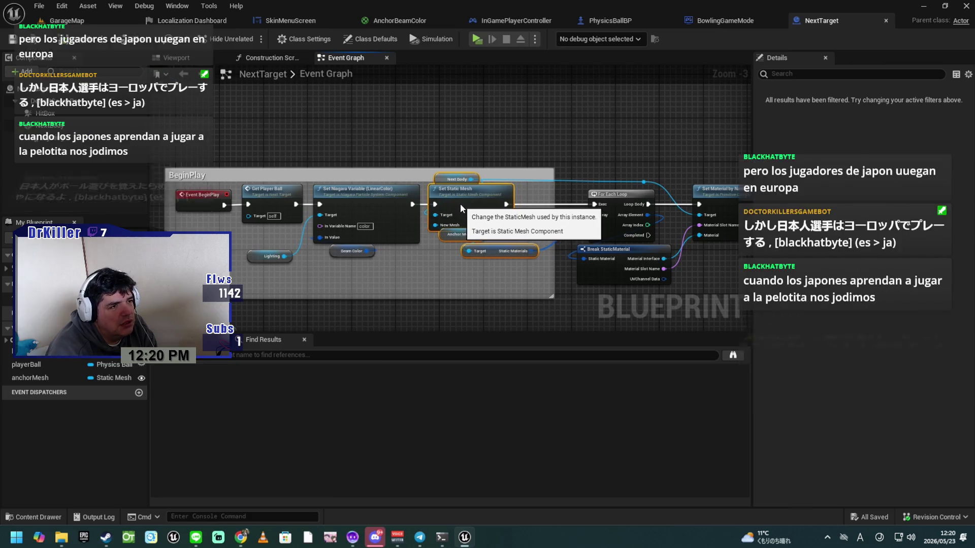
drag(497, 274, 513, 294)
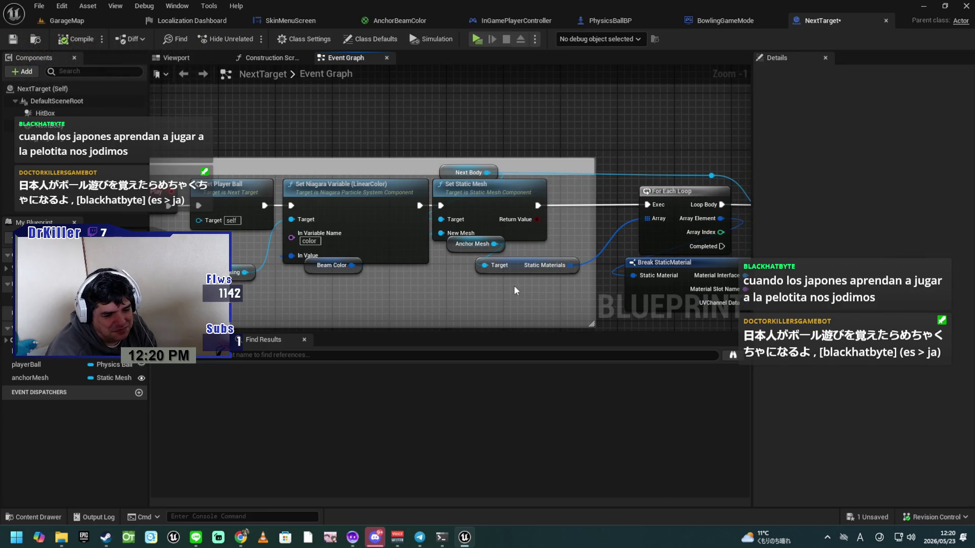
drag(522, 269, 491, 269)
Stretch the BeginPlay comment box so it encloses the For Each Loop material nodes.
mouse_move(527, 302)
mouse_down()
mouse_move(457, 304)
mouse_move(350, 253)
mouse_up()
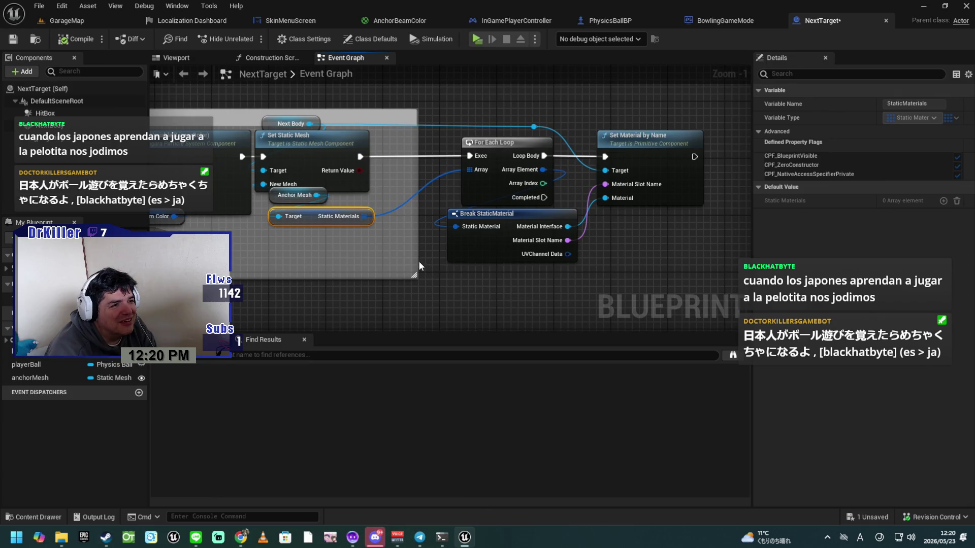
mouse_move(418, 261)
mouse_down()
mouse_move(729, 263)
mouse_move(510, 152)
mouse_move(500, 131)
mouse_move(484, 131)
mouse_move(489, 148)
mouse_move(441, 149)
mouse_up()
click(664, 263)
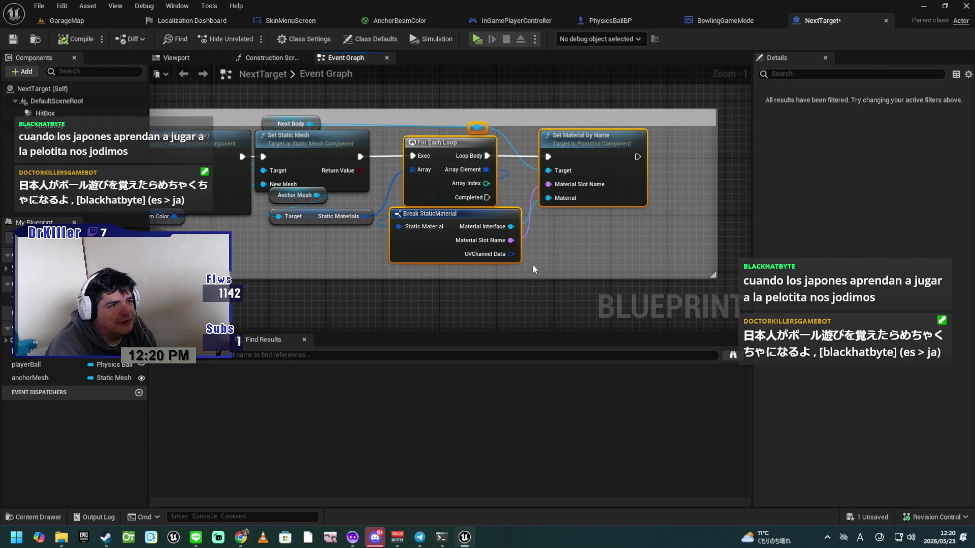
click(556, 260)
drag(556, 260, 583, 279)
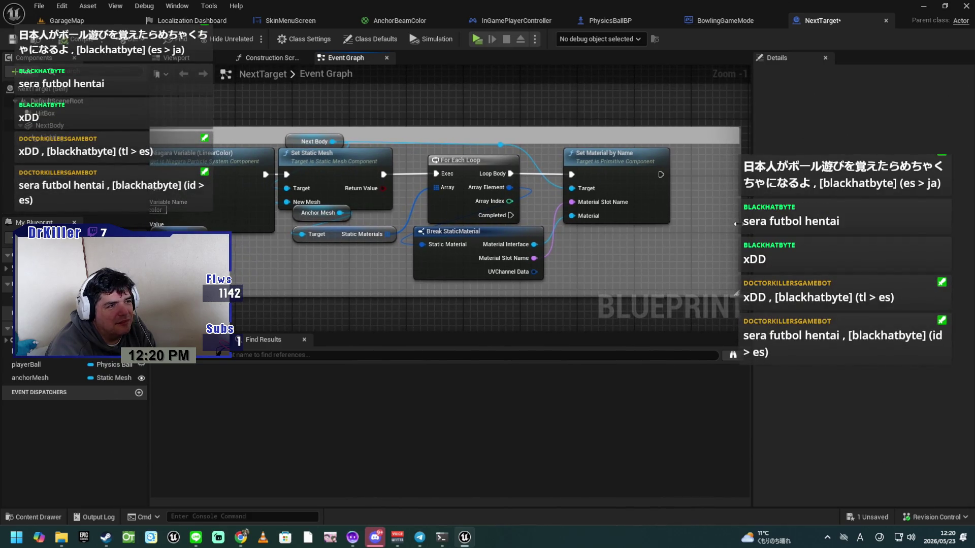
drag(738, 223, 683, 224)
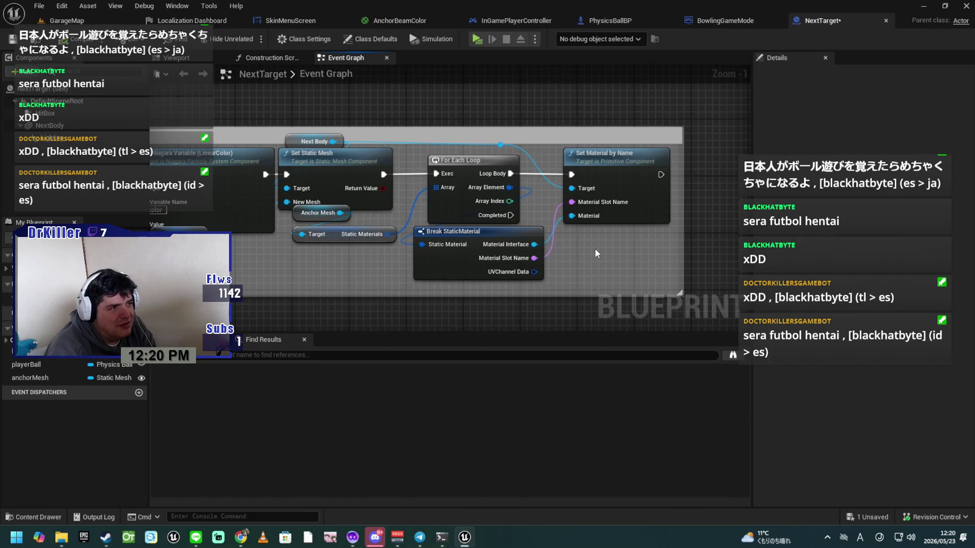
drag(595, 248, 607, 251)
Nudge Break StaticMaterial slightly right and save the NextTarget blueprint.
drag(364, 260, 335, 146)
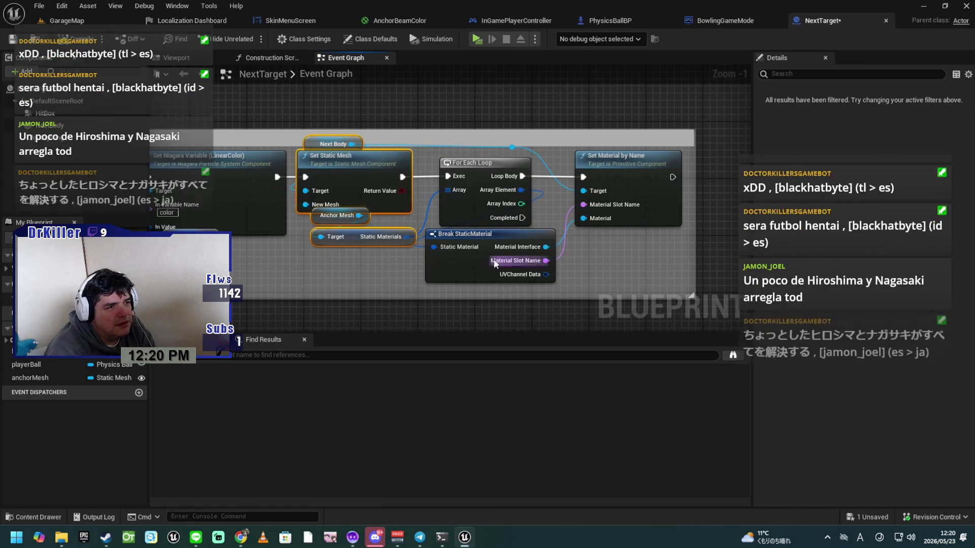
drag(496, 234, 505, 233)
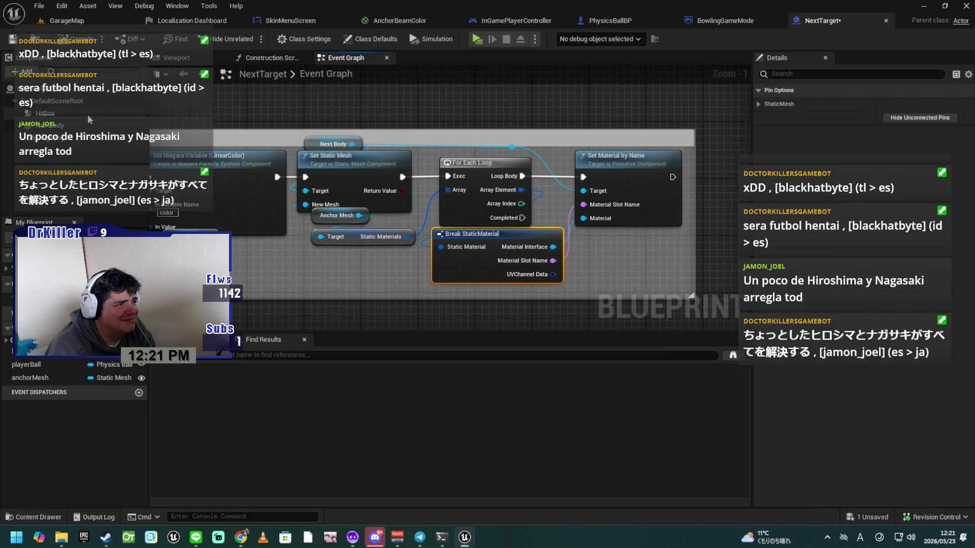
click(12, 39)
mouse_move(269, 273)
mouse_down()
mouse_move(355, 264)
mouse_move(303, 222)
mouse_move(425, 241)
mouse_move(639, 216)
mouse_up()
mouse_move(397, 208)
mouse_down()
mouse_move(361, 298)
mouse_move(344, 157)
mouse_move(307, 254)
mouse_move(320, 203)
mouse_move(333, 221)
mouse_move(406, 243)
mouse_move(325, 284)
mouse_move(432, 203)
mouse_move(473, 282)
mouse_move(455, 281)
mouse_up()
scroll(483, 174, down, 4)
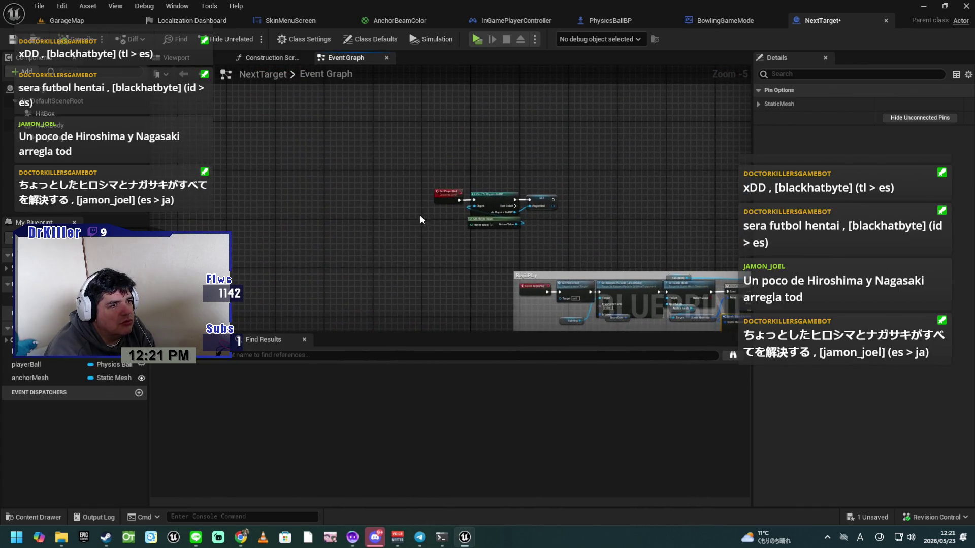
Wrap the four Get Player Ball event nodes in a comment titled 'Get Player Ball'.
scroll(420, 219, up, 3)
mouse_move(378, 167)
mouse_down()
mouse_move(687, 275)
mouse_move(694, 305)
mouse_up()
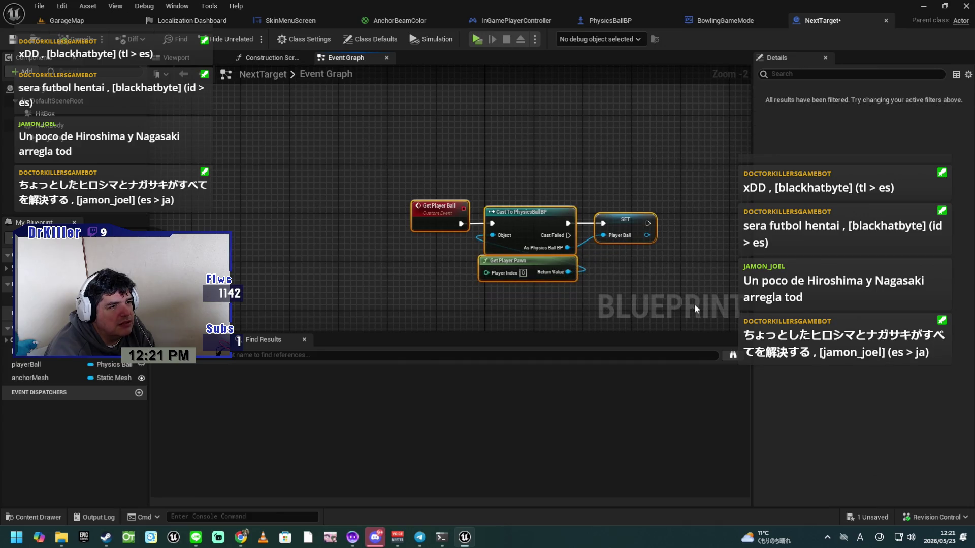
drag(519, 220, 629, 201)
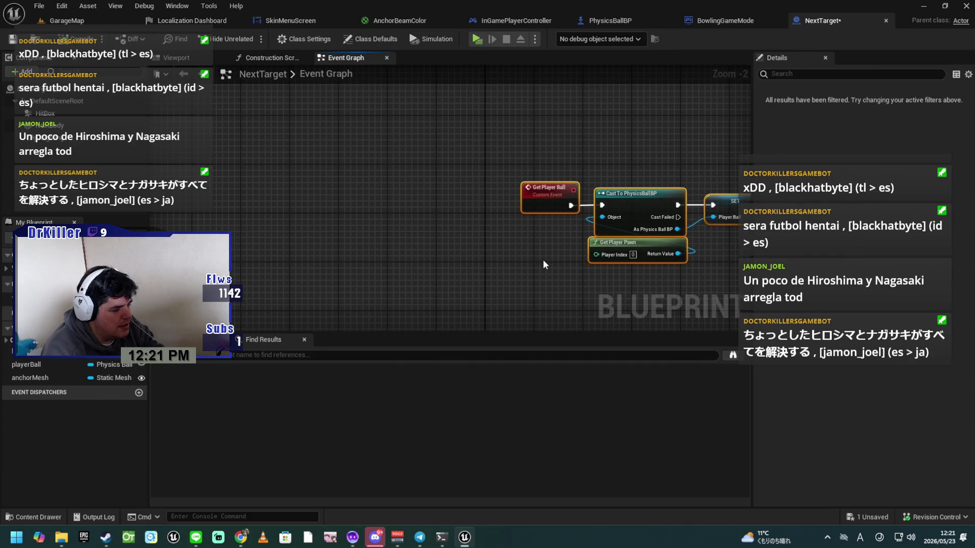
text(c)
text(Get Player)
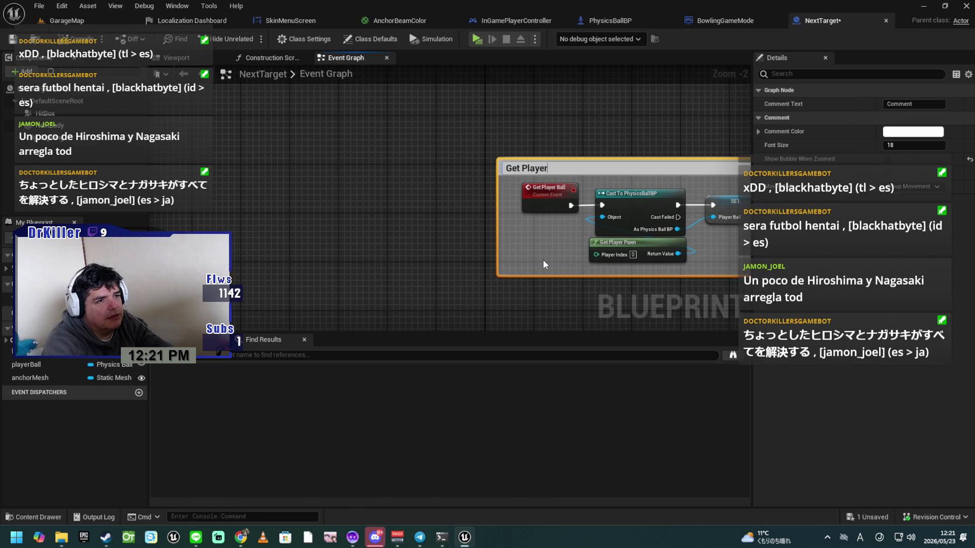
text( Ball)
key(Return)
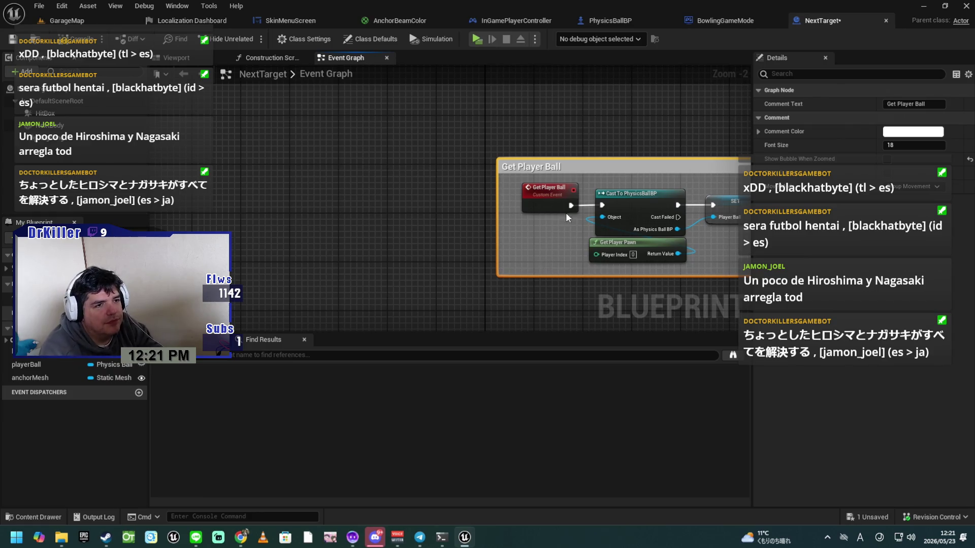
Move the Get Player Ball comment down-right so it sits above the BeginPlay group.
drag(566, 213, 370, 166)
scroll(388, 163, down, 2)
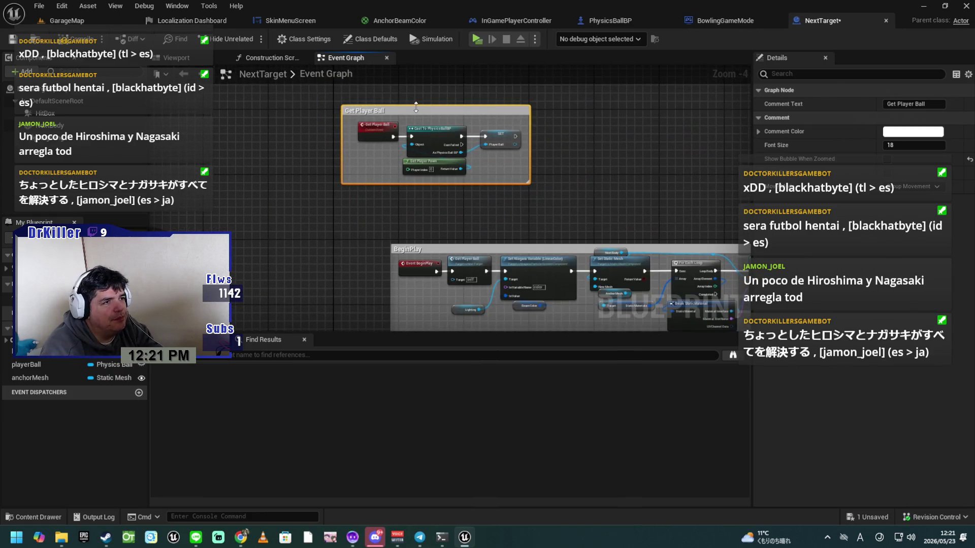
mouse_move(416, 109)
mouse_down()
mouse_move(434, 143)
mouse_move(464, 159)
mouse_up()
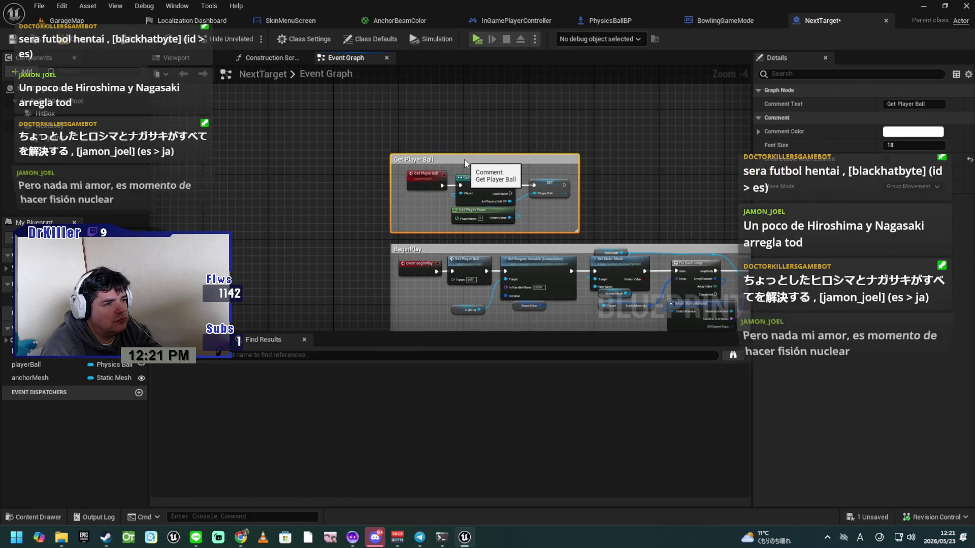
click(363, 246)
drag(362, 246, 400, 157)
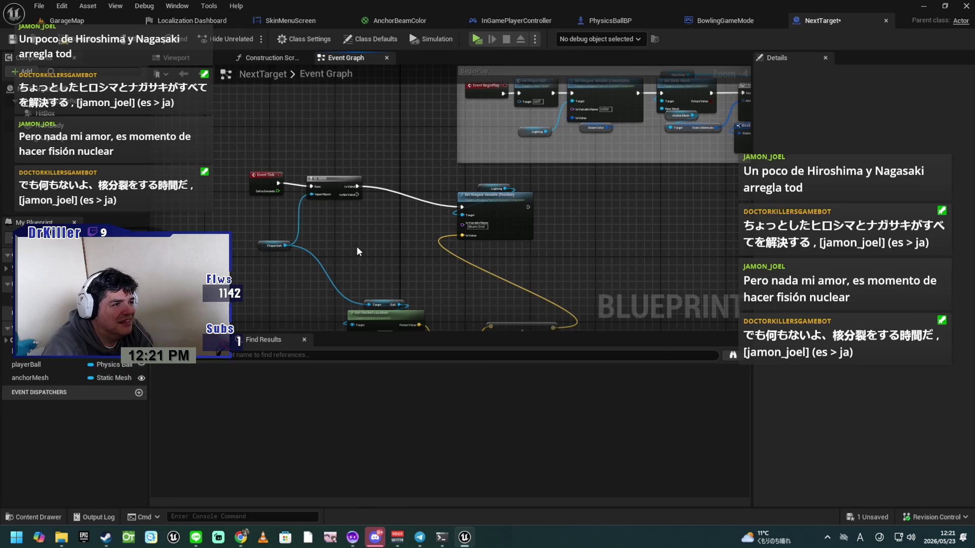
Pull Event Tick, Is Valid and the Player Ball getter together into a compact group.
mouse_move(258, 164)
mouse_down()
mouse_move(364, 201)
mouse_move(334, 190)
mouse_move(401, 199)
mouse_up()
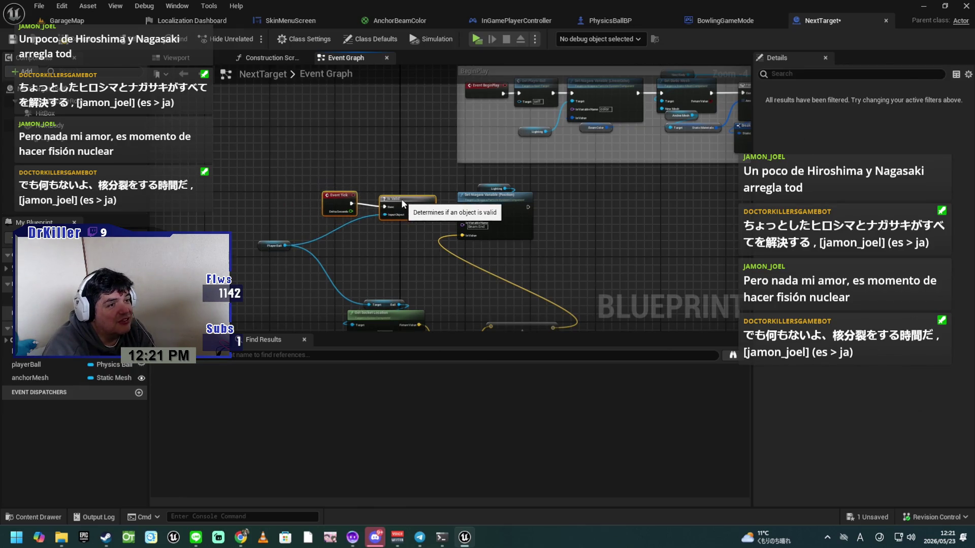
scroll(401, 254, up, 5)
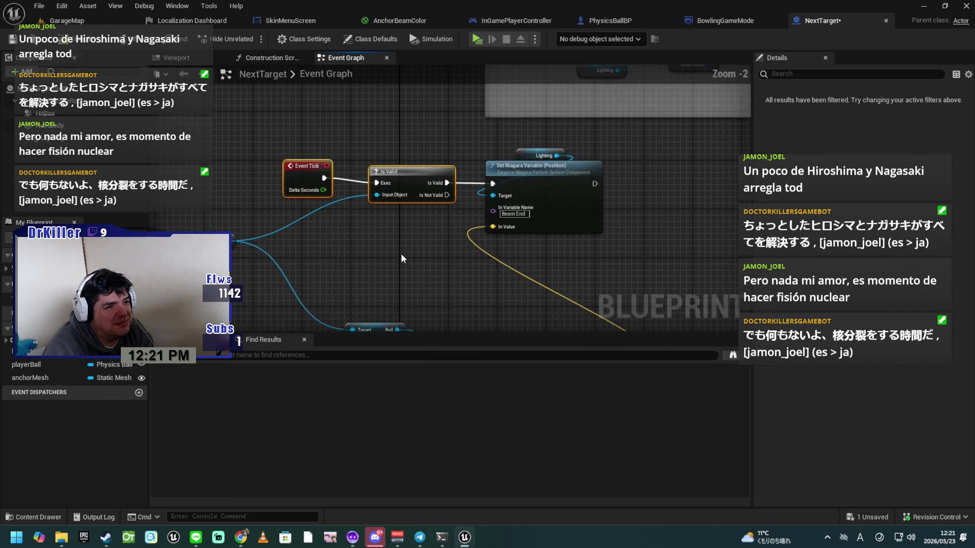
drag(387, 212, 411, 212)
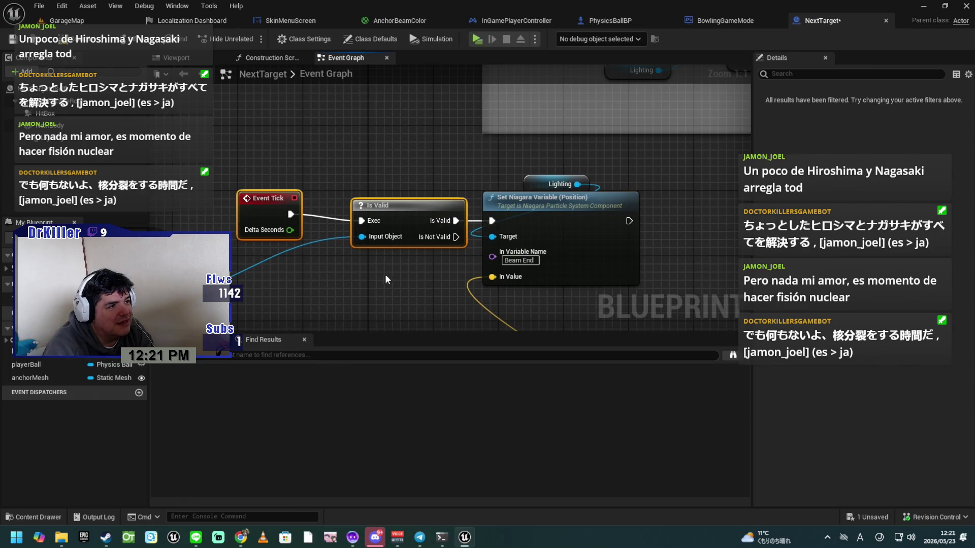
click(351, 279)
drag(278, 202, 294, 210)
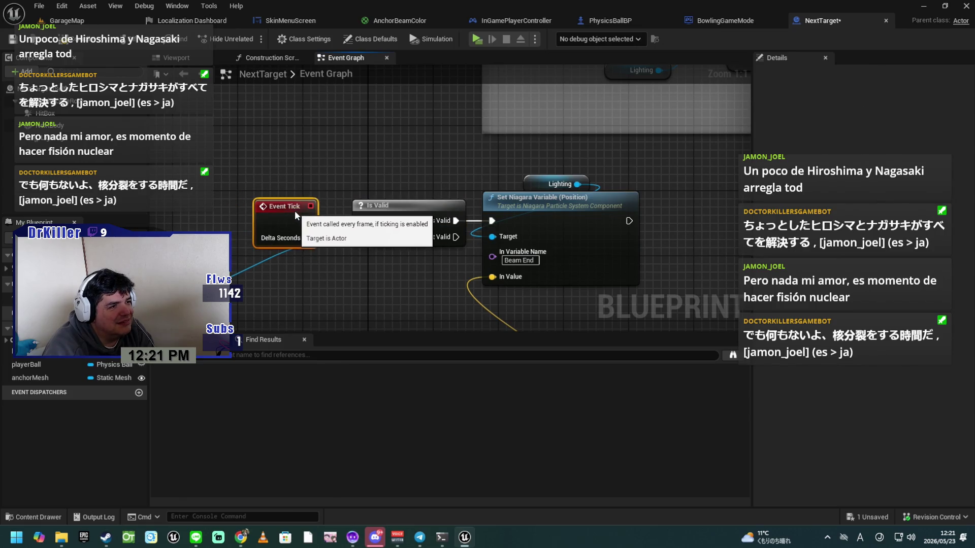
drag(344, 294, 501, 255)
mouse_move(263, 258)
mouse_down()
mouse_move(415, 249)
mouse_move(426, 245)
mouse_move(418, 229)
mouse_up()
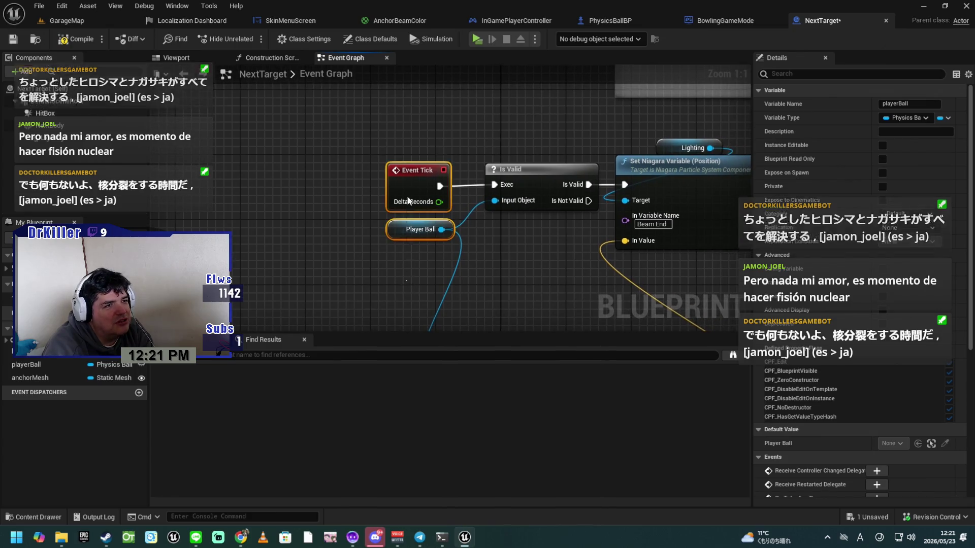
ctrl+click(424, 183)
scroll(424, 183, down, 5)
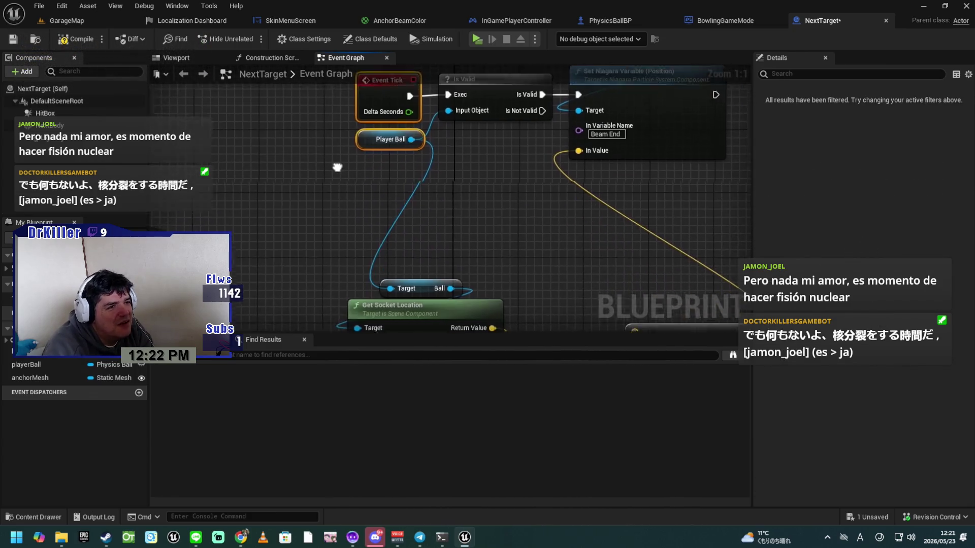
scroll(301, 187, up, 4)
scroll(355, 203, down, 5)
Stack Get Socket Location, Get Actor Location and the subtract and add vector nodes beside them.
click(362, 204)
drag(403, 246, 410, 124)
scroll(487, 275, up, 3)
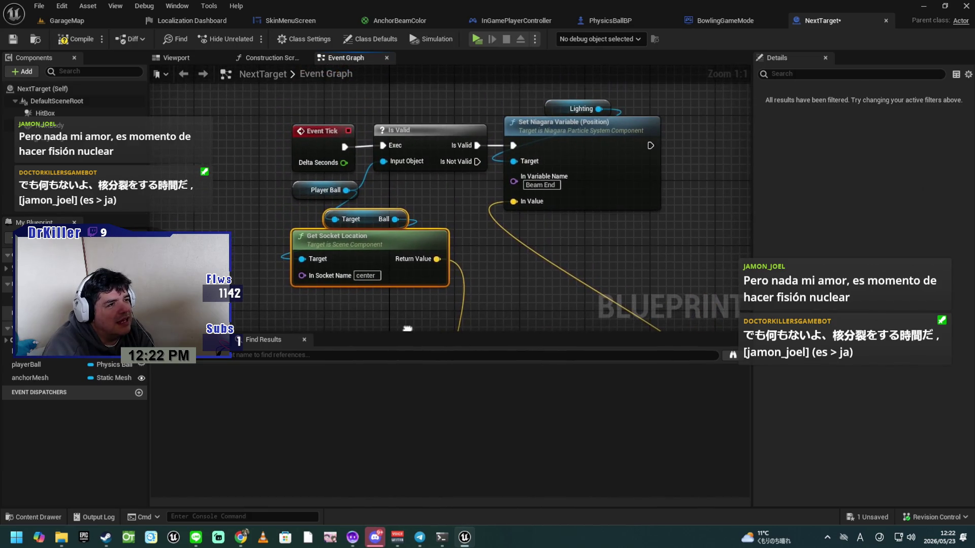
scroll(486, 275, down, 4)
mouse_move(327, 283)
mouse_down()
mouse_move(322, 166)
mouse_move(338, 151)
mouse_up()
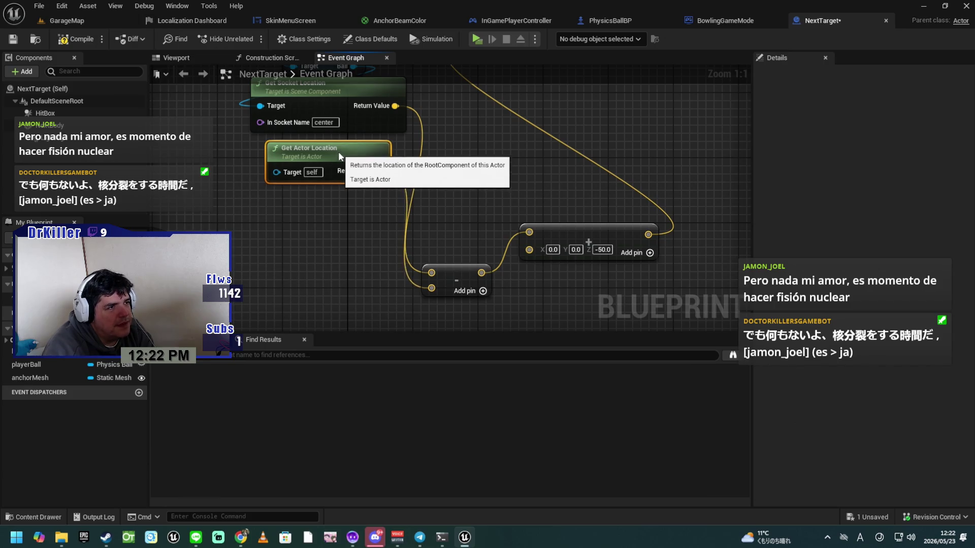
mouse_move(463, 272)
mouse_down()
mouse_move(472, 127)
mouse_move(462, 120)
mouse_up()
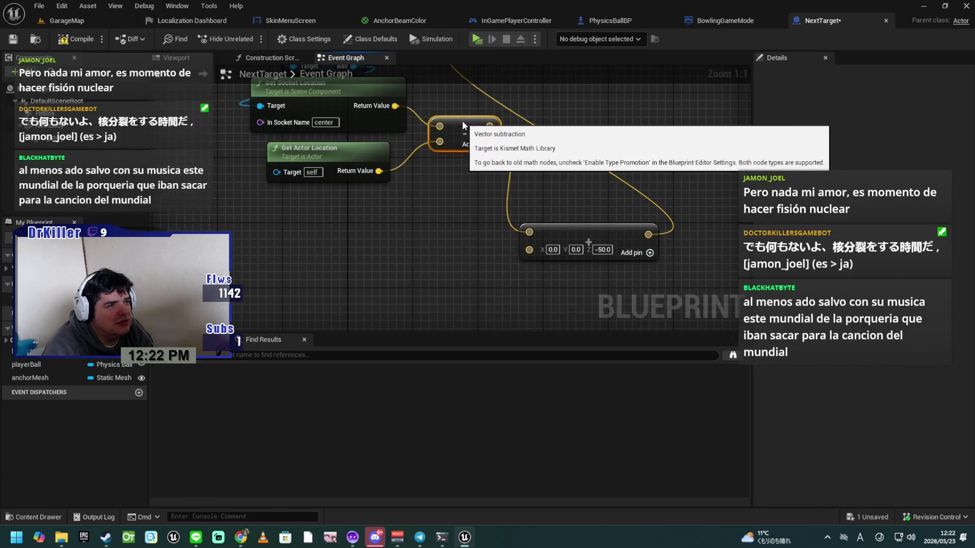
drag(576, 232, 558, 123)
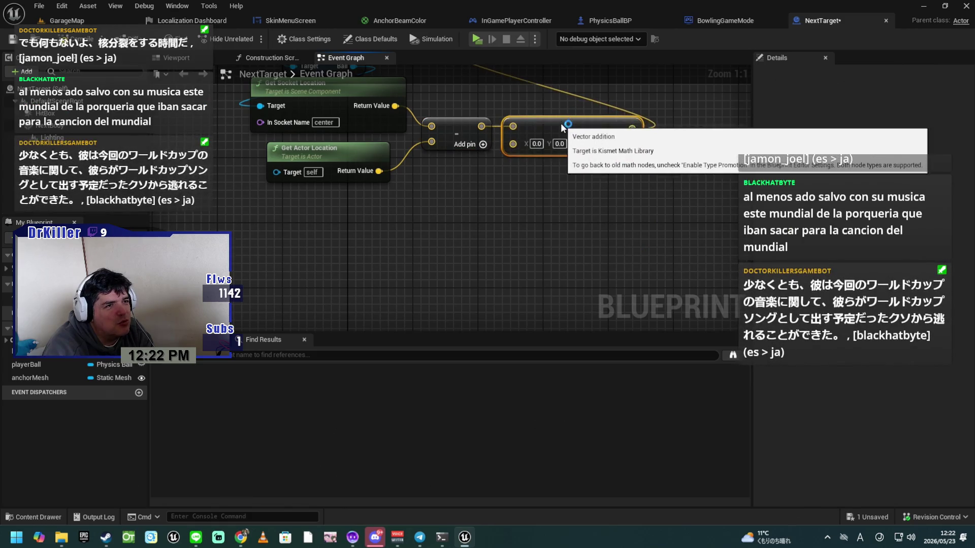
drag(559, 231, 500, 330)
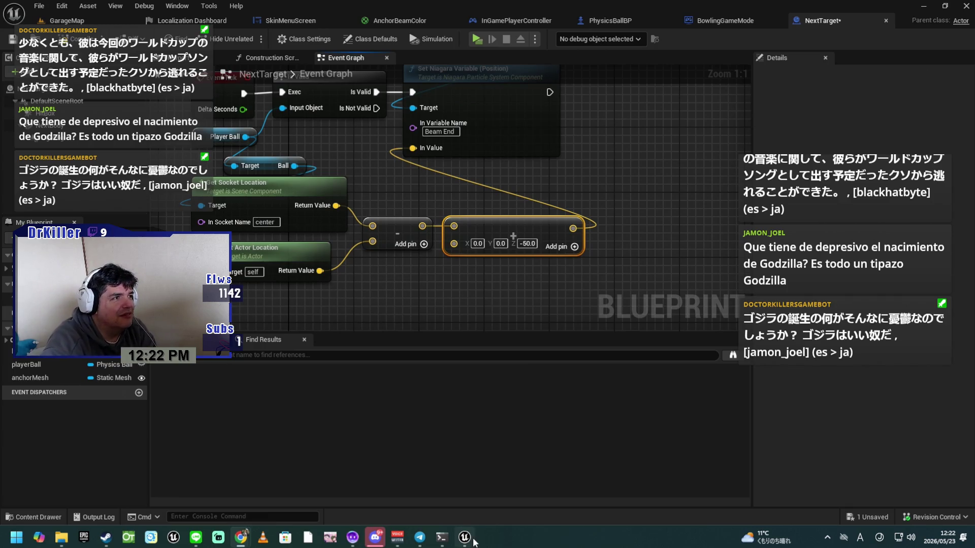
Save NextTarget and look over the compacted Event Tick, Is Valid and Lighting nodes.
click(12, 39)
drag(472, 290, 514, 329)
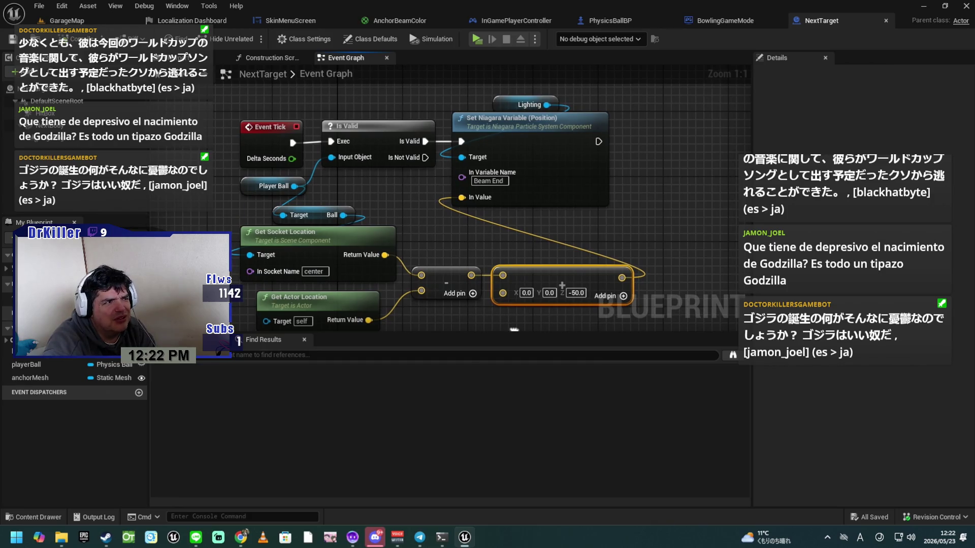
drag(514, 329, 537, 320)
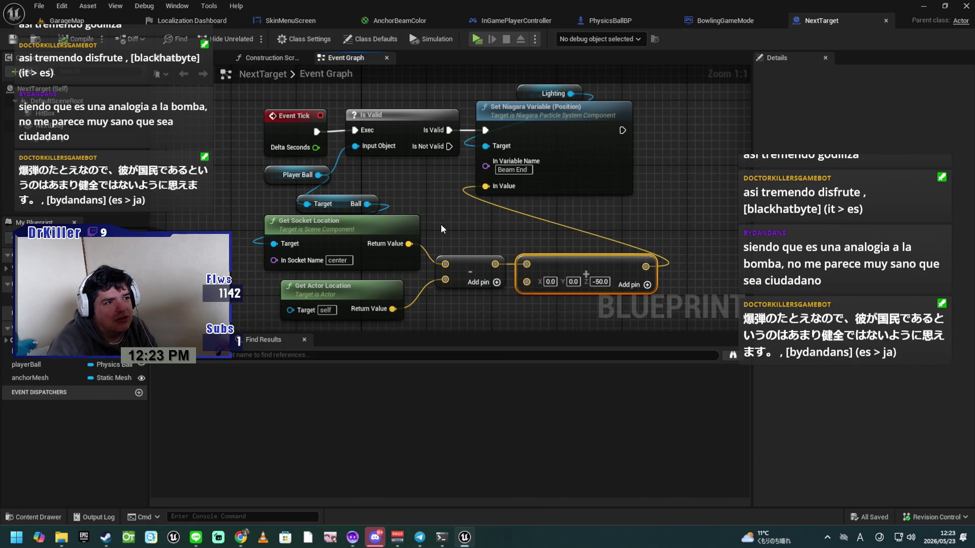
drag(452, 244, 419, 193)
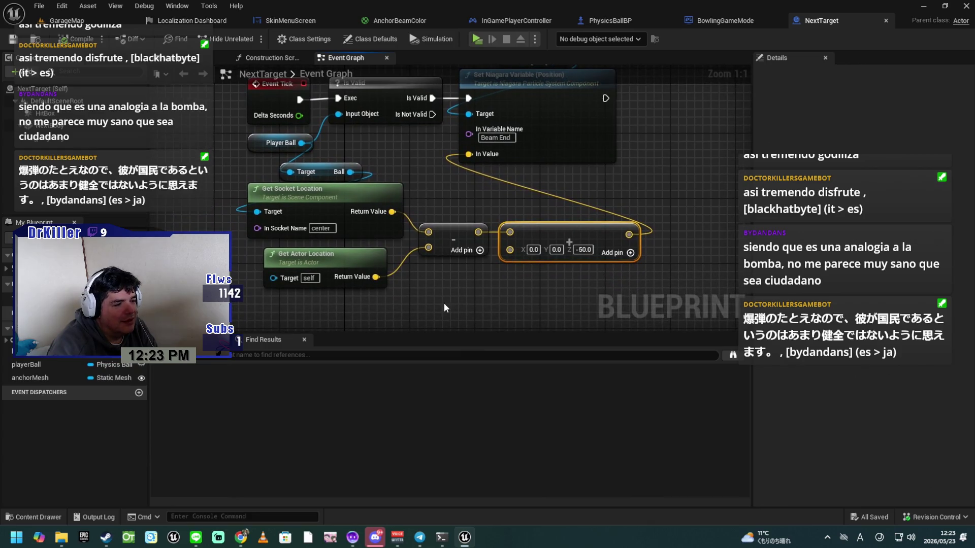
Select every node in the Event Tick chain and move the whole group to its new position.
scroll(444, 308, down, 4)
mouse_move(454, 293)
mouse_down()
mouse_move(436, 315)
mouse_move(430, 277)
mouse_up()
mouse_move(526, 283)
mouse_down()
mouse_move(481, 267)
mouse_move(321, 142)
mouse_move(410, 193)
mouse_up()
scroll(492, 252, up, 3)
drag(498, 247, 513, 244)
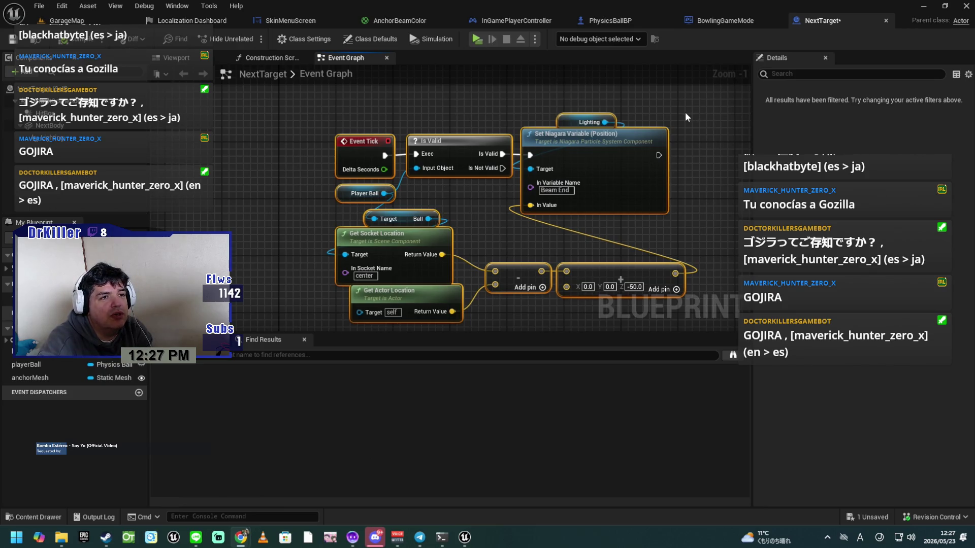
Shift Set Niagara Variable and Lighting slightly right, save, and line up Get Actor Location.
click(699, 110)
click(574, 160)
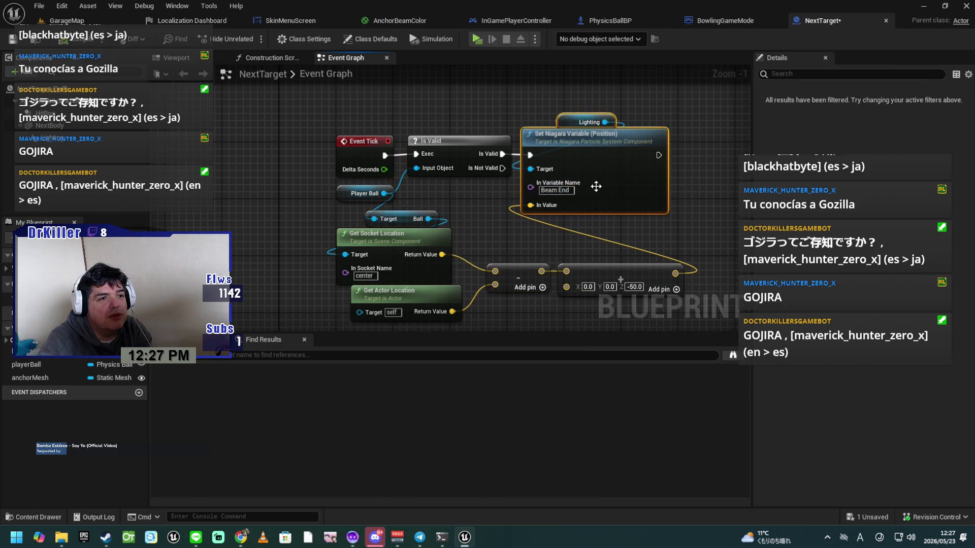
drag(592, 151, 614, 151)
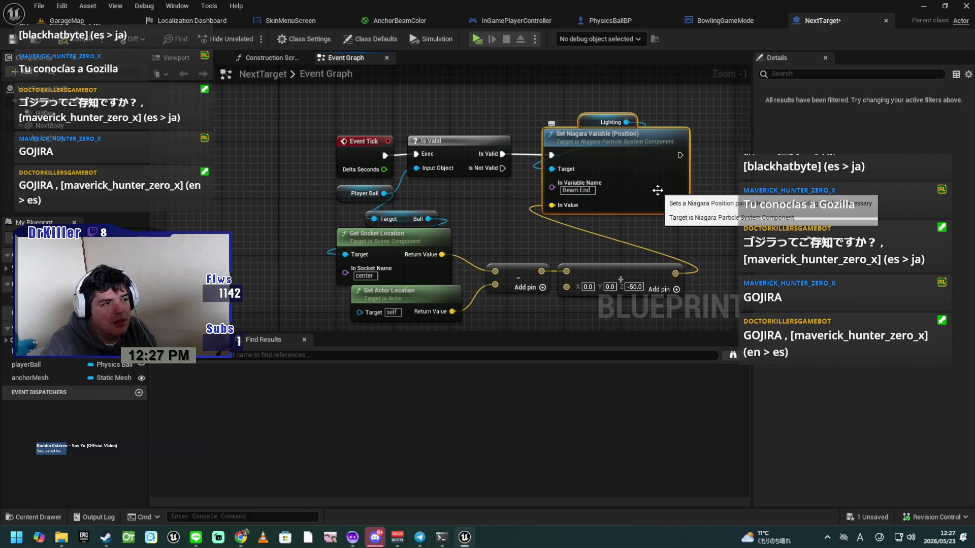
click(17, 45)
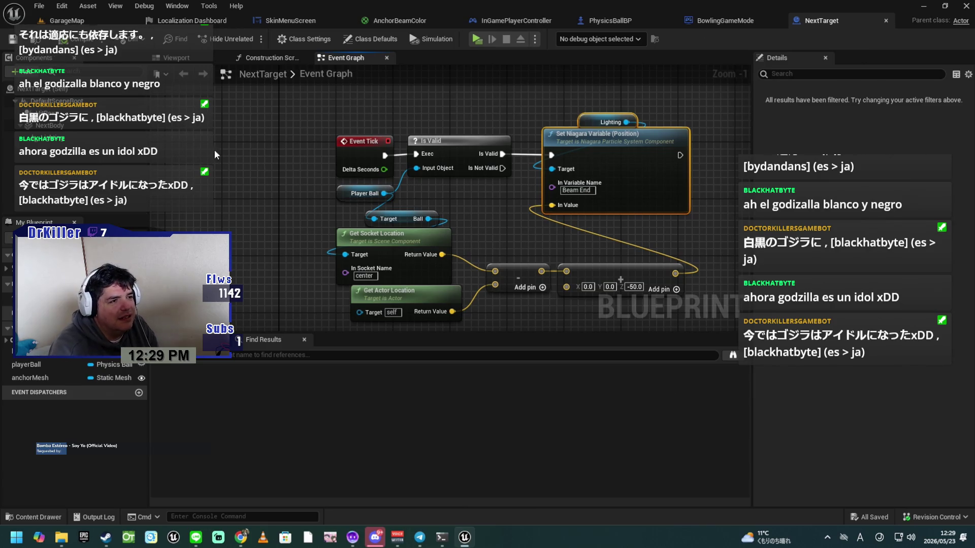
drag(247, 239, 259, 184)
Align Get Actor Location and pull the subtract and add vector nodes closer to the getters.
drag(428, 237, 413, 243)
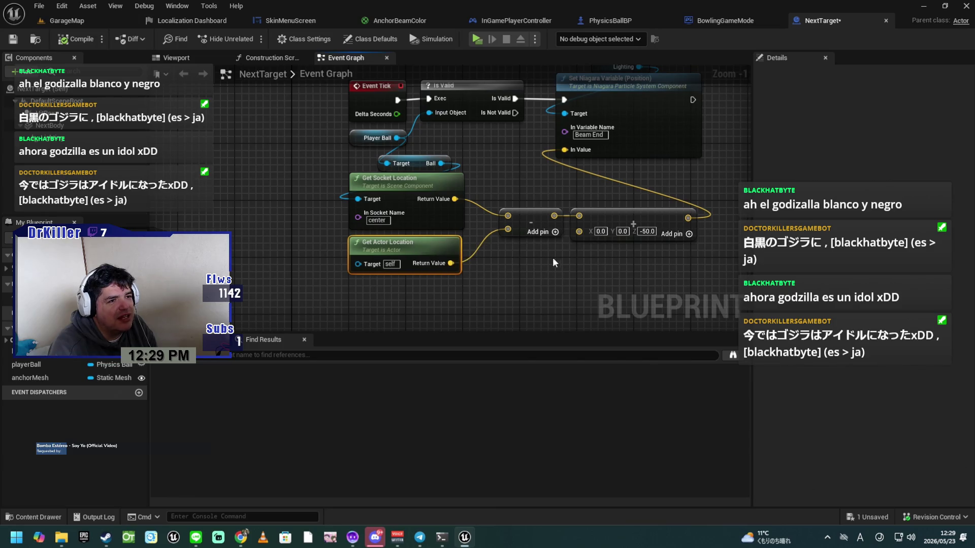
click(630, 255)
drag(639, 260, 503, 205)
drag(611, 216, 589, 223)
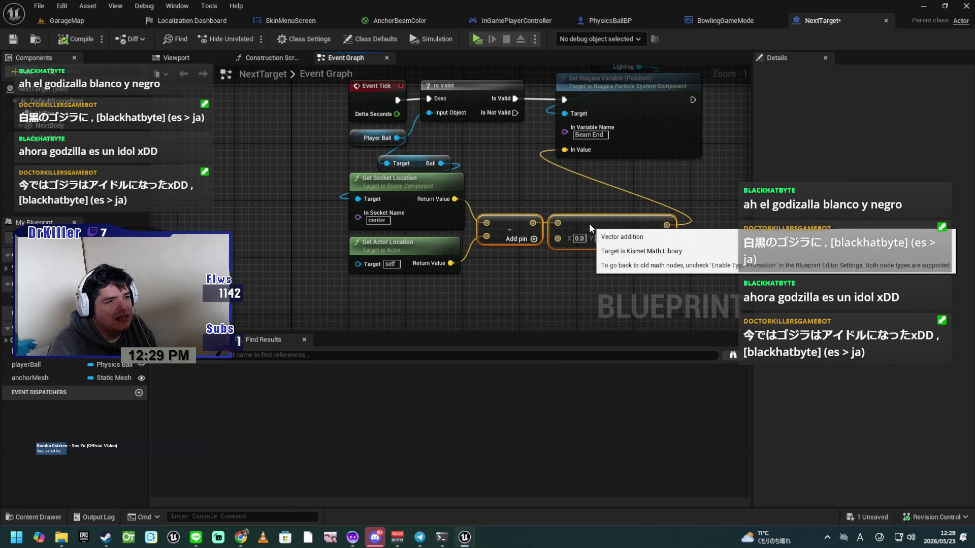
drag(527, 281, 535, 299)
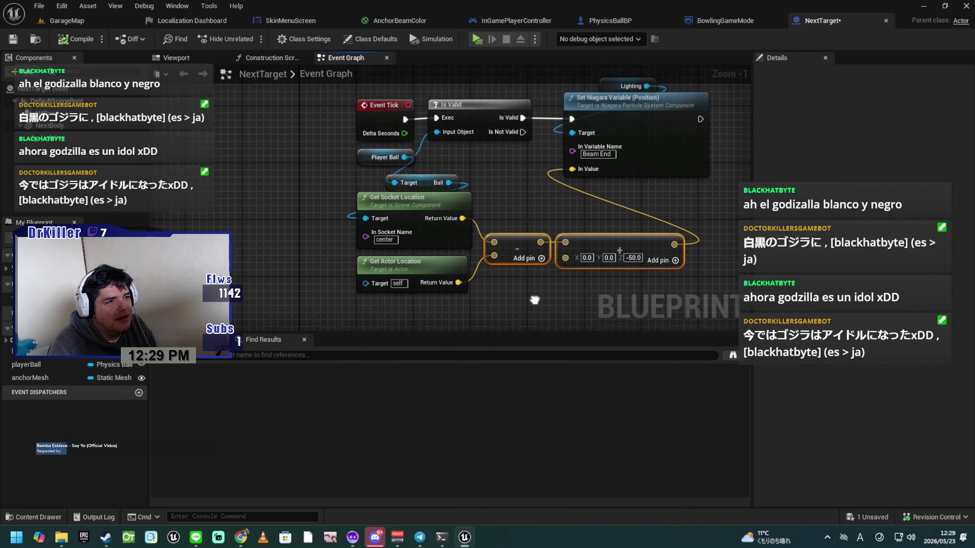
mouse_move(639, 302)
mouse_down()
mouse_move(443, 229)
mouse_move(427, 211)
mouse_up()
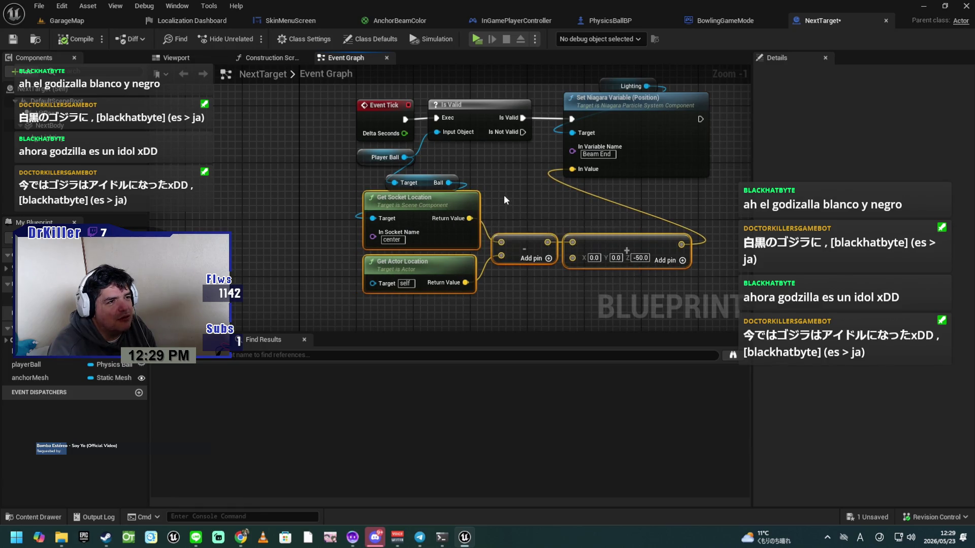
drag(505, 198, 475, 222)
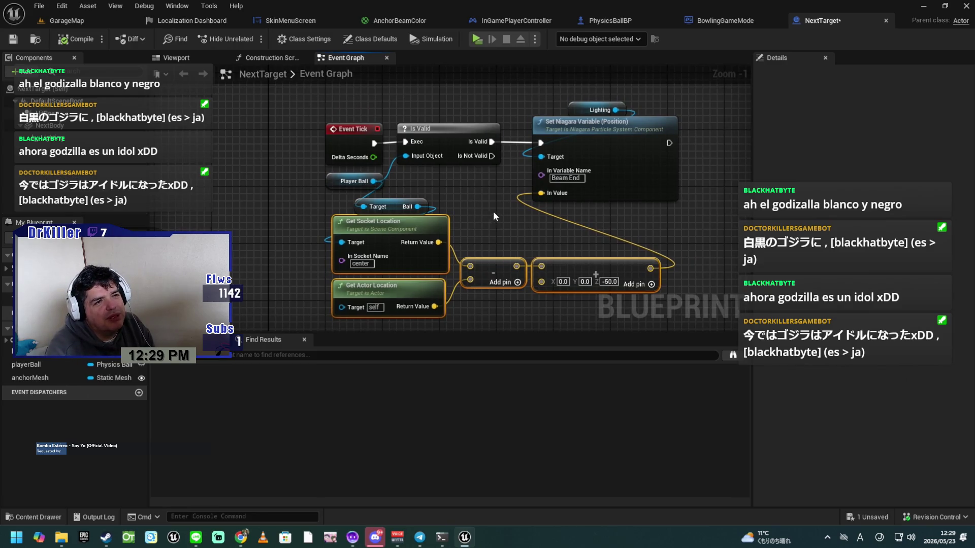
Move the Lighting getter from above Set Niagara Variable to just below it.
click(580, 108)
drag(580, 108, 591, 209)
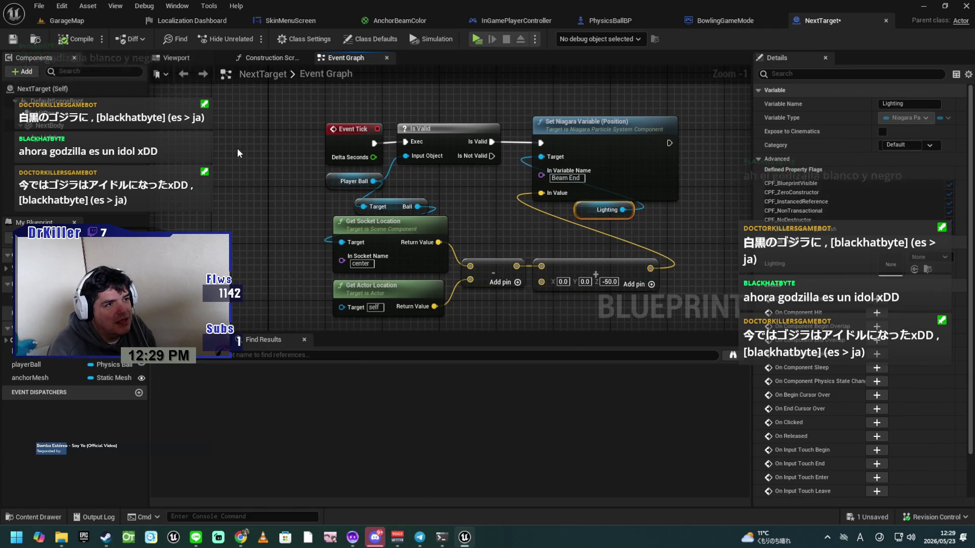
drag(468, 197, 364, 223)
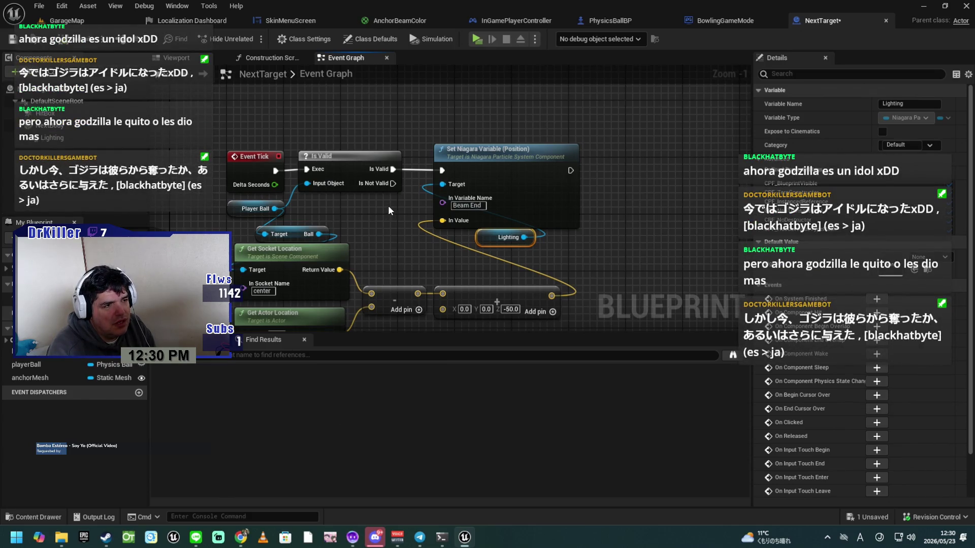
drag(370, 200, 395, 223)
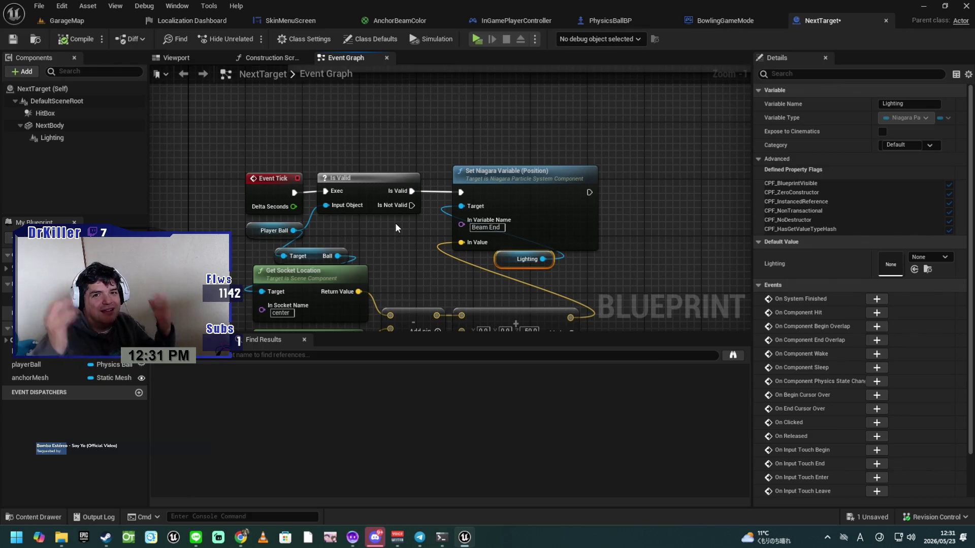
Select the Player Ball, Ball and lower math nodes and nudge them slightly down.
drag(654, 212, 674, 141)
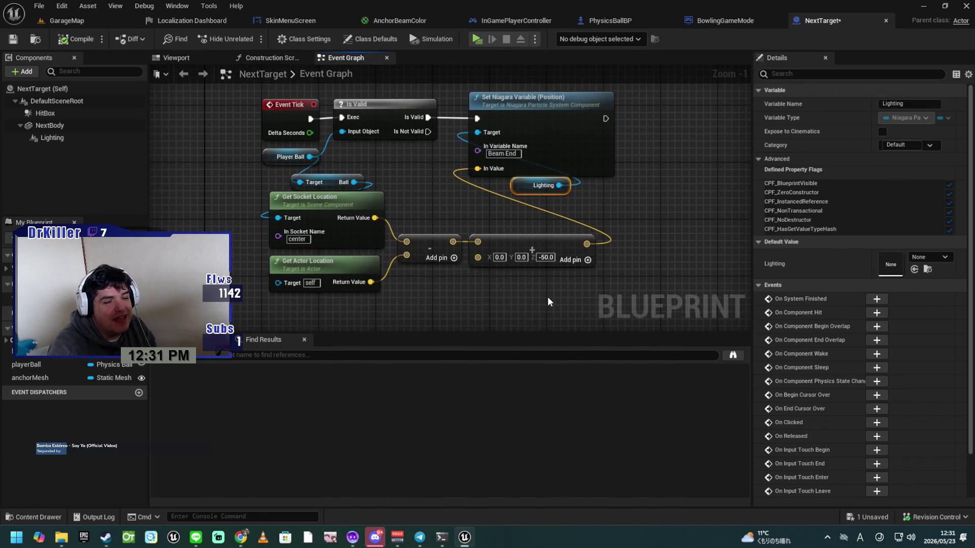
mouse_move(539, 305)
mouse_down()
mouse_move(405, 239)
mouse_move(325, 226)
mouse_move(314, 214)
mouse_up()
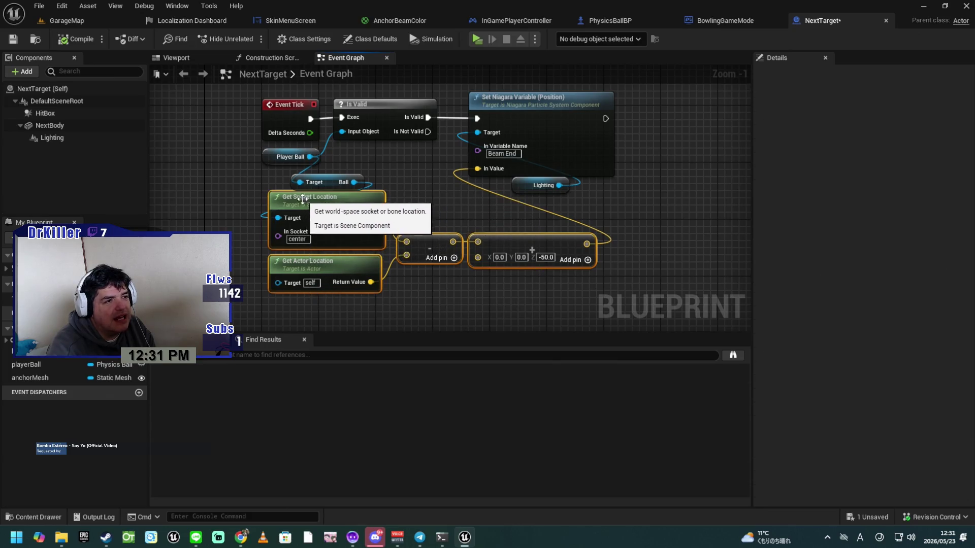
ctrl+click(332, 185)
ctrl+click(278, 158)
drag(336, 201, 342, 218)
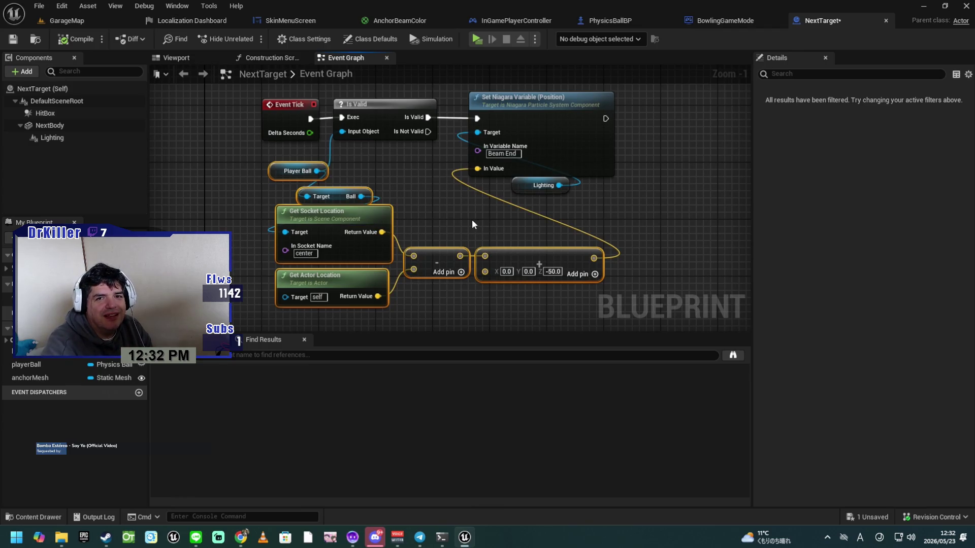
Reselect the Ball, location and vector math nodes and reframe the graph.
click(458, 215)
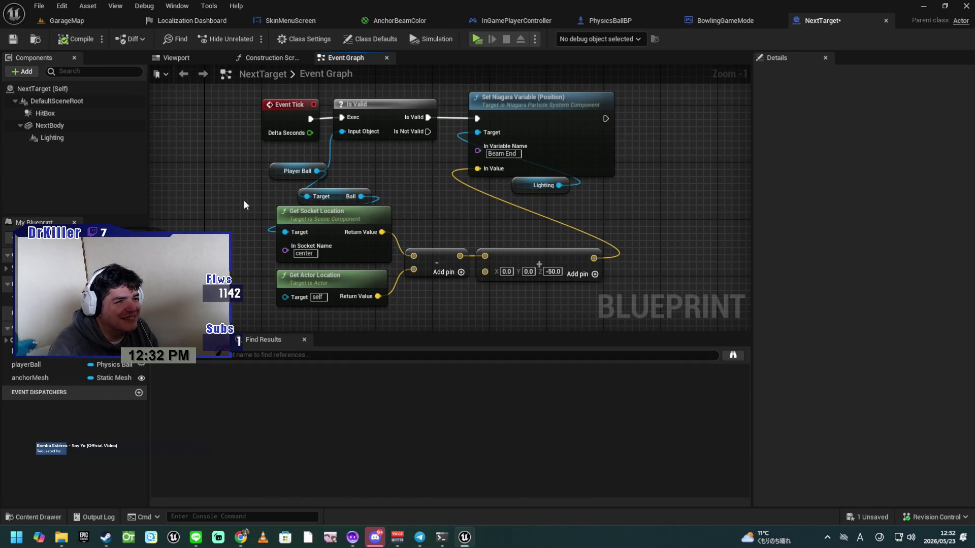
mouse_move(251, 312)
mouse_down()
mouse_move(352, 244)
mouse_move(498, 211)
mouse_move(580, 206)
mouse_up()
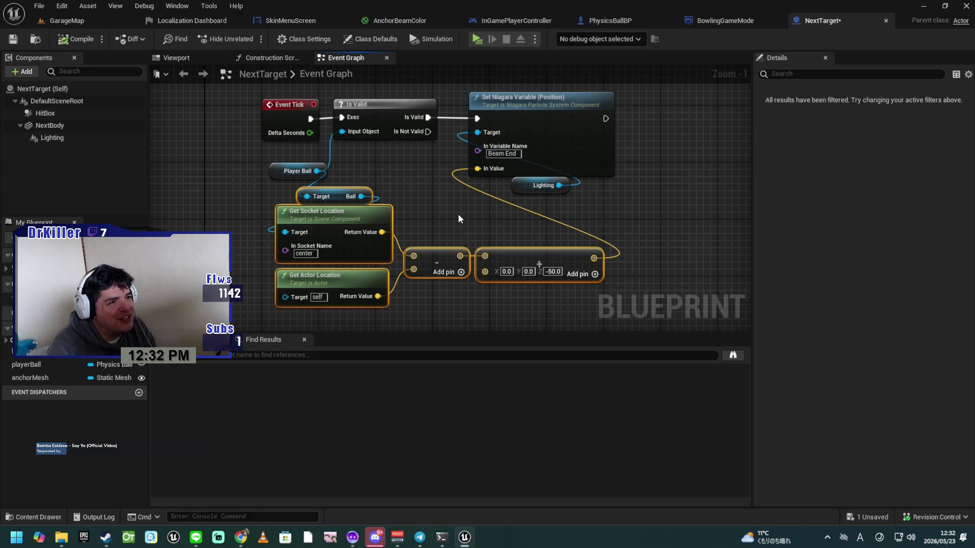
mouse_move(447, 218)
mouse_down()
mouse_move(448, 304)
mouse_move(441, 270)
mouse_up()
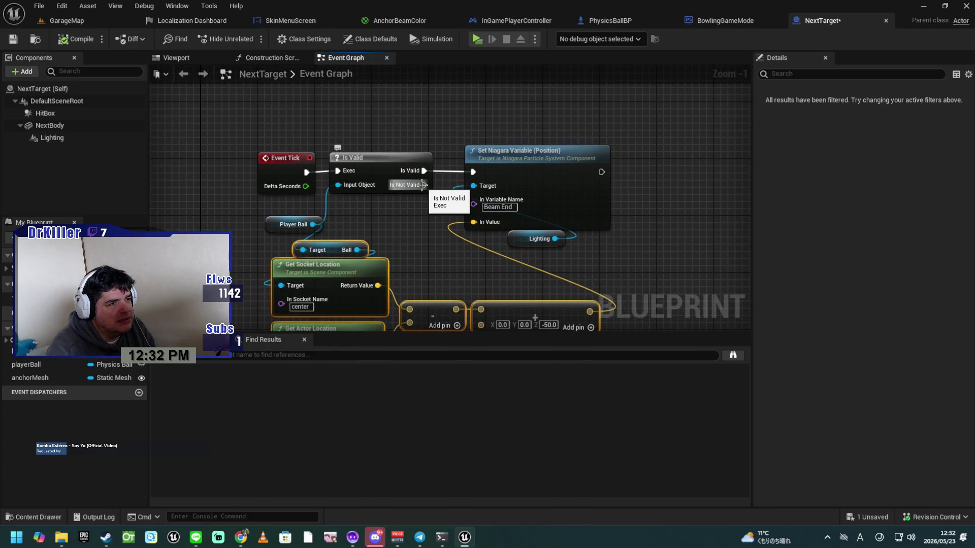
Add a Get Player Ball node from the Is Not Valid pin, placed above Is Valid.
mouse_move(423, 185)
mouse_down()
mouse_move(406, 222)
mouse_move(393, 224)
mouse_move(304, 126)
mouse_up()
text(get)
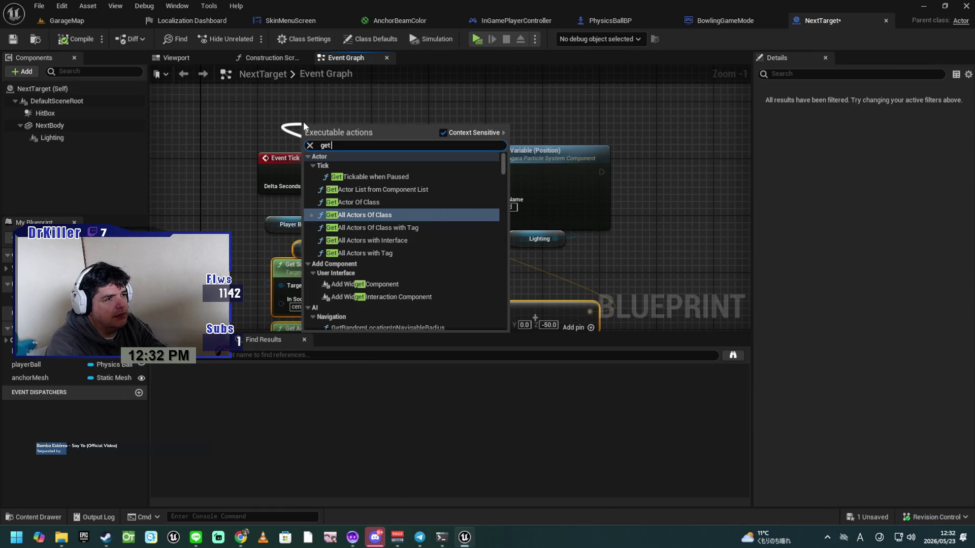
text( player)
key(Return)
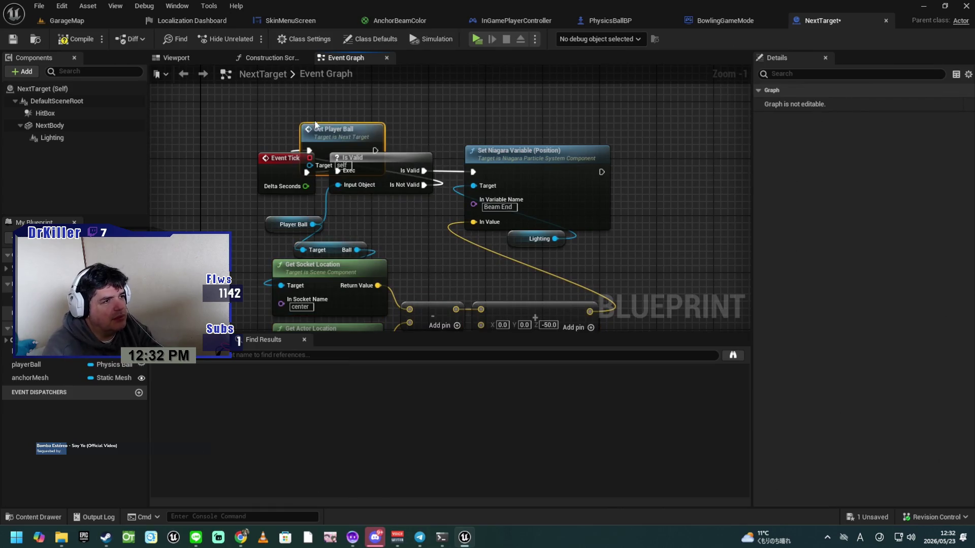
mouse_move(334, 127)
mouse_down()
mouse_move(392, 121)
mouse_move(389, 202)
mouse_up()
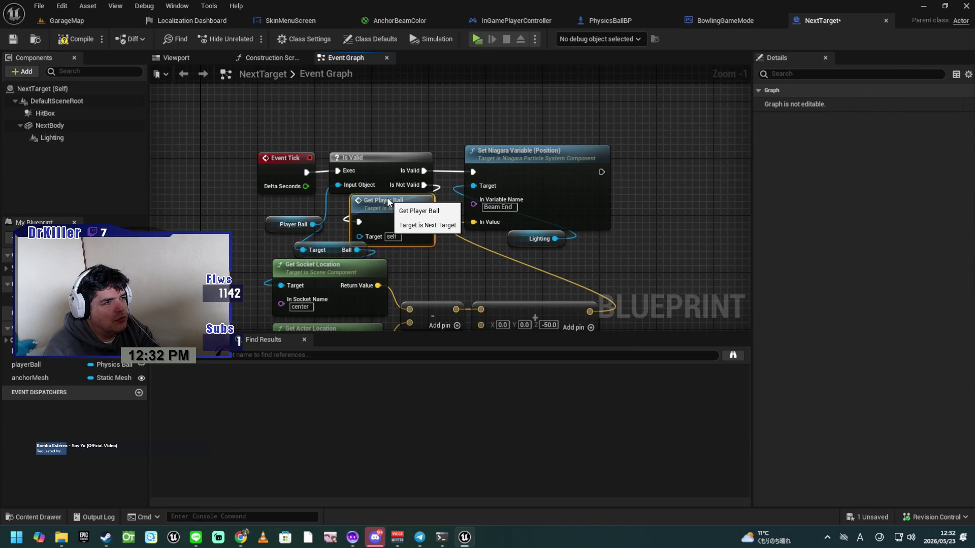
drag(389, 202, 377, 107)
Shift the whole Event Tick node group right and down, then compile and save NextTarget.
scroll(395, 200, down, 3)
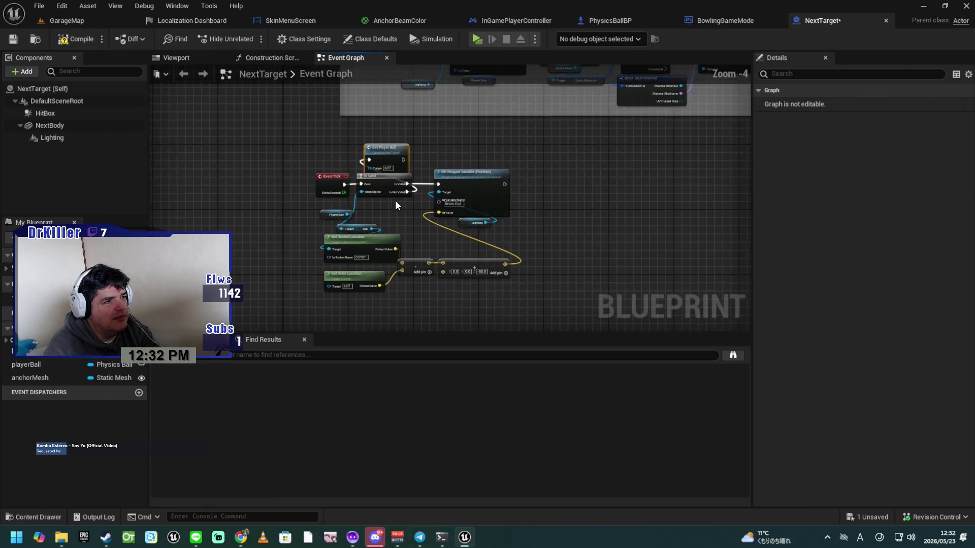
drag(510, 282, 303, 127)
drag(376, 123, 415, 156)
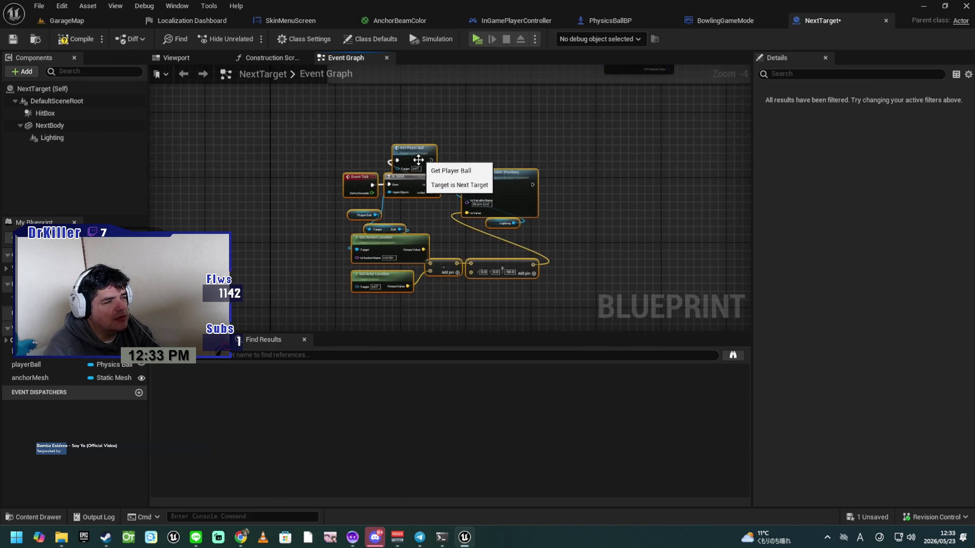
click(70, 41)
click(13, 39)
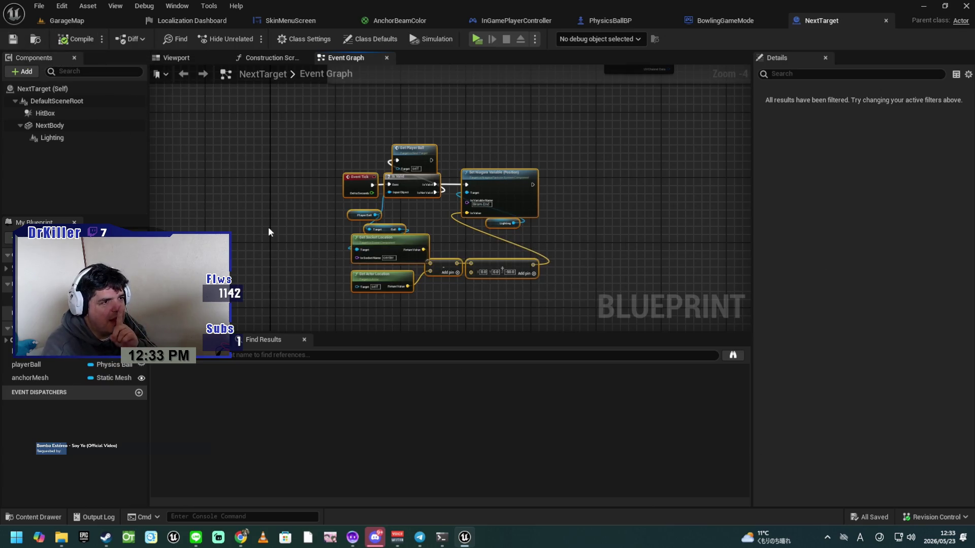
Recentre the graph on the Player Ball node, then return to the GarageMap level.
scroll(308, 223, up, 4)
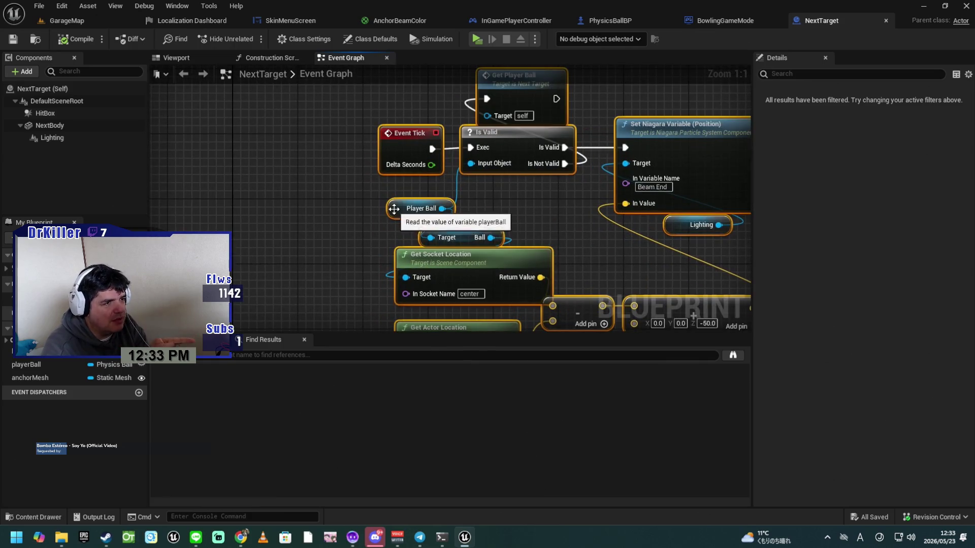
drag(344, 224, 284, 258)
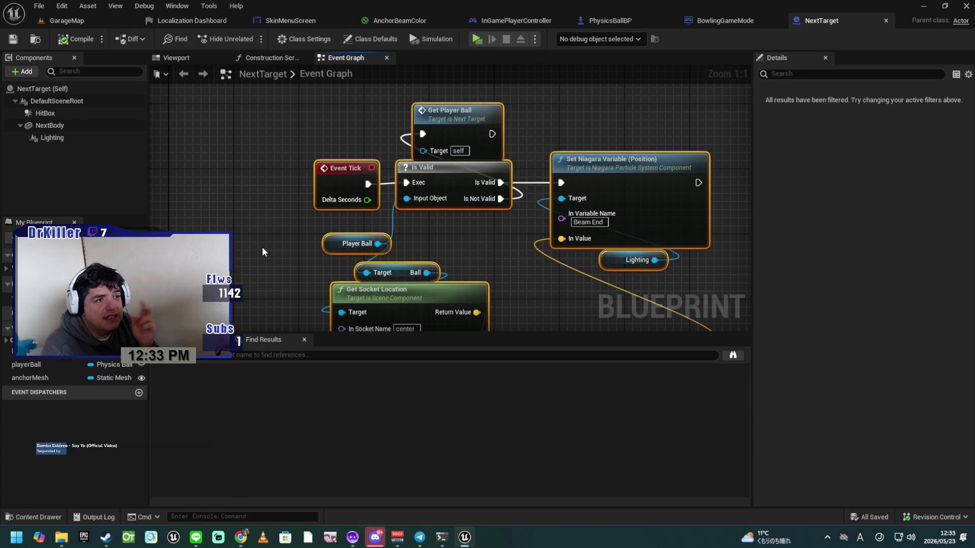
click(337, 241)
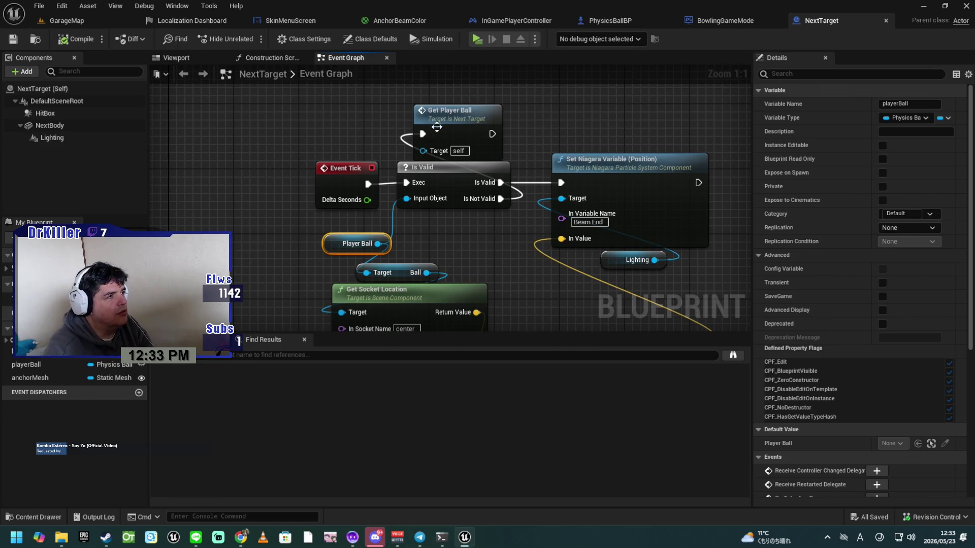
click(58, 21)
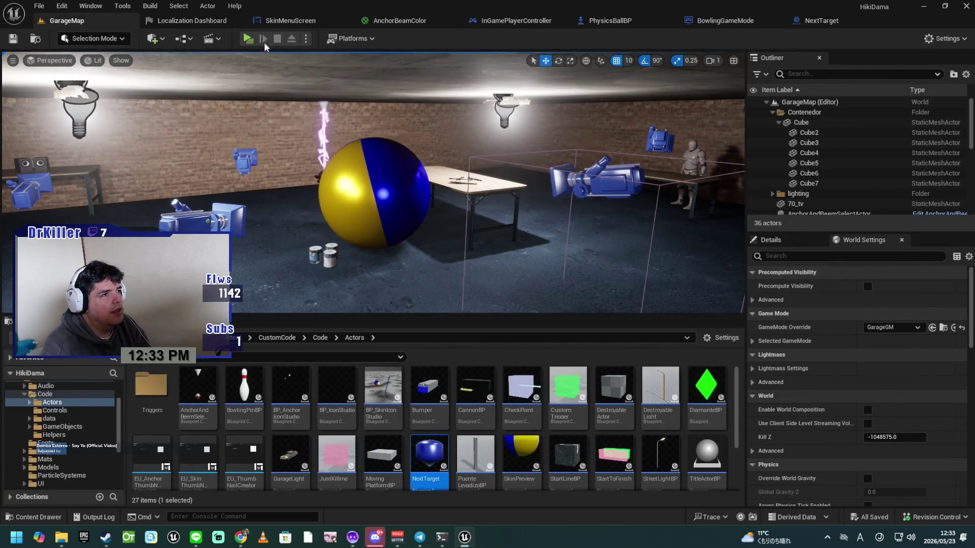
Start a standalone play preview and pick Bowling Alley from the Select Level list.
click(247, 39)
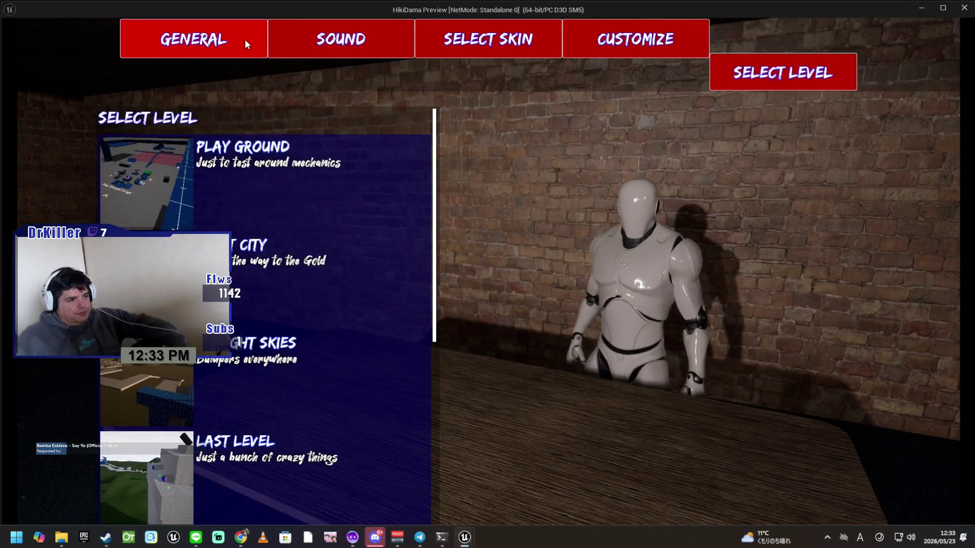
scroll(345, 254, down, 5)
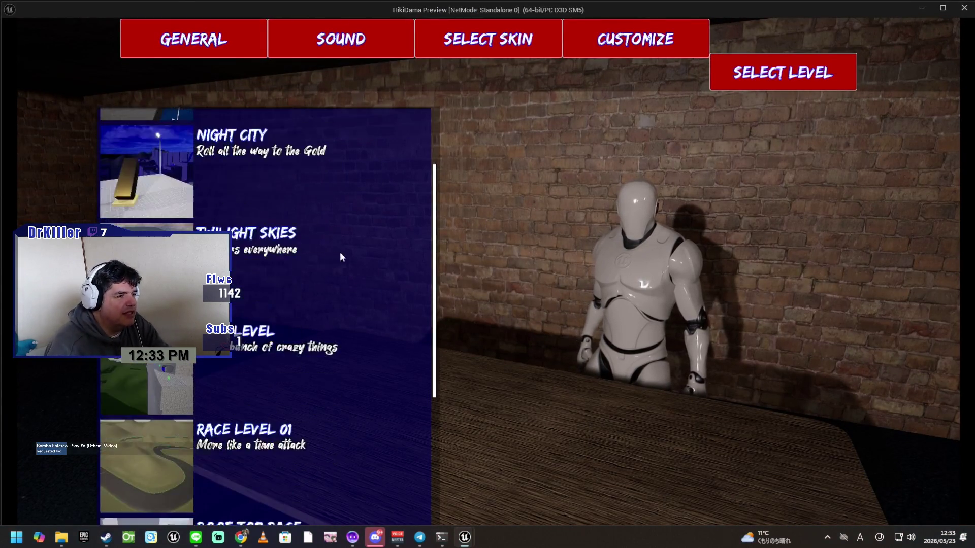
scroll(352, 263, down, 3)
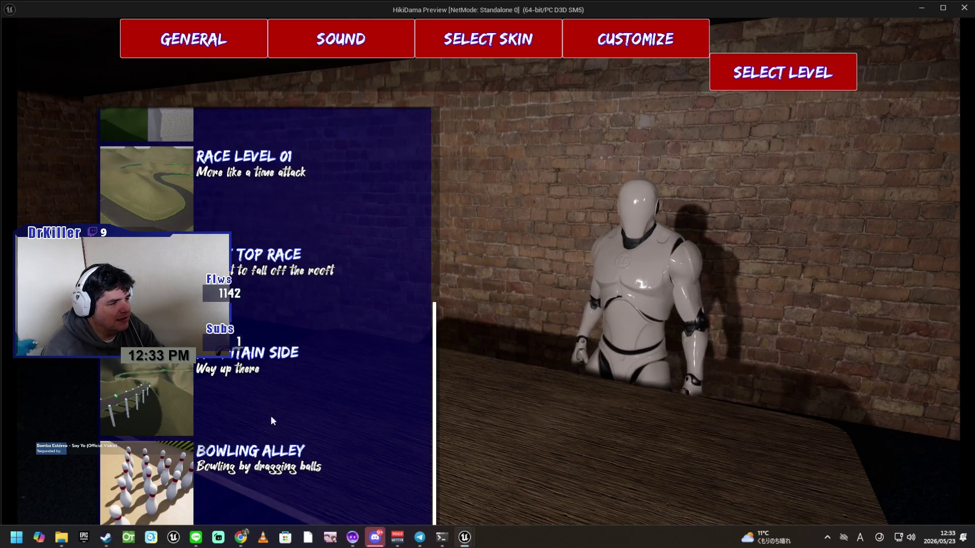
click(156, 480)
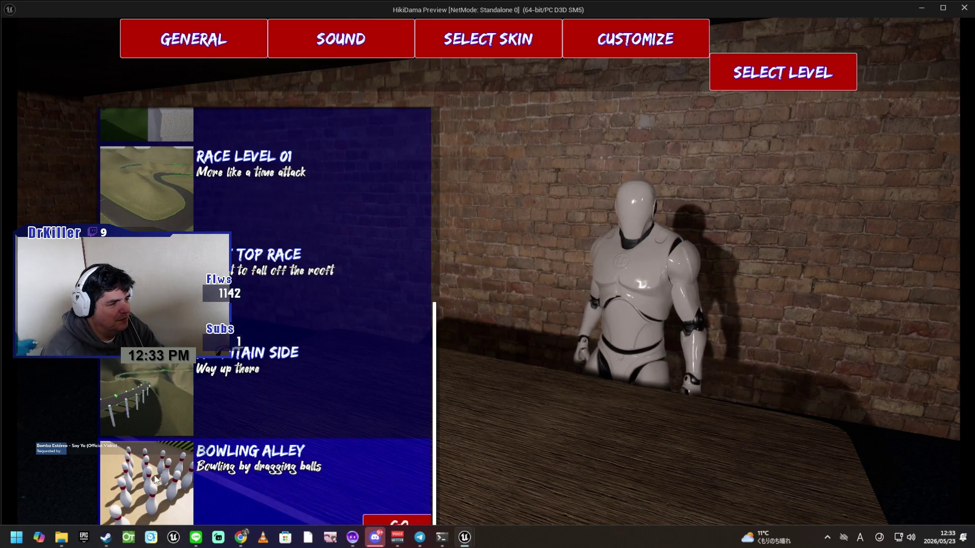
click(376, 518)
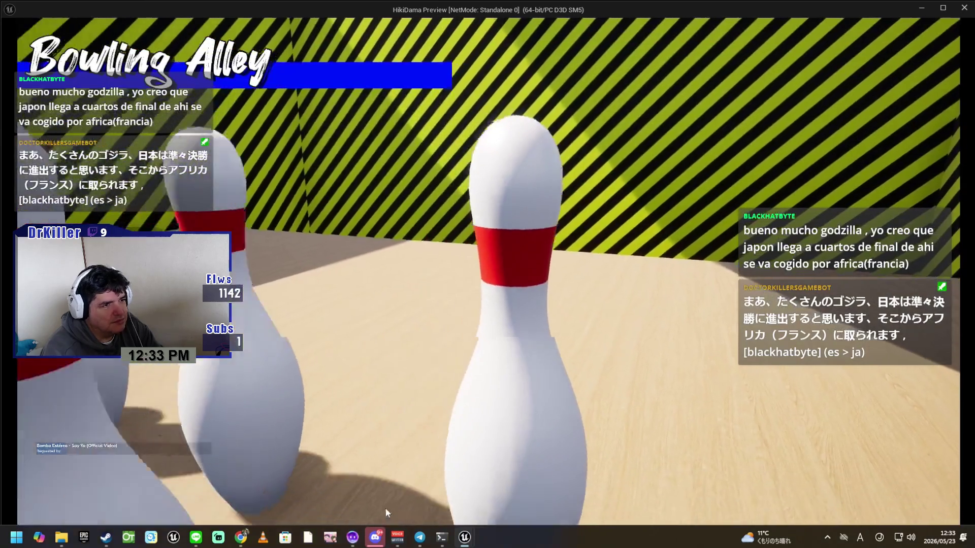
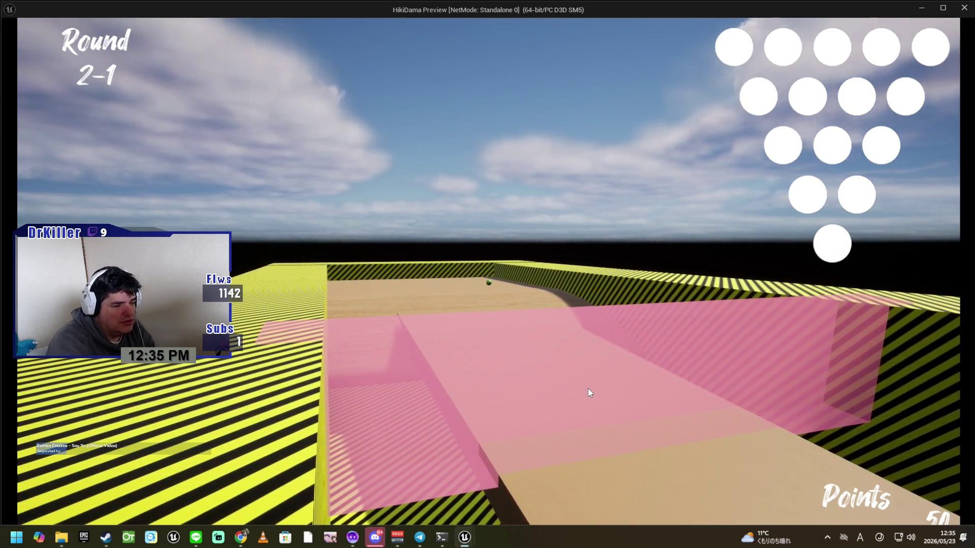
Restart the standalone HikiDama preview and start the Bowling Alley level from the level list.
key(Escape)
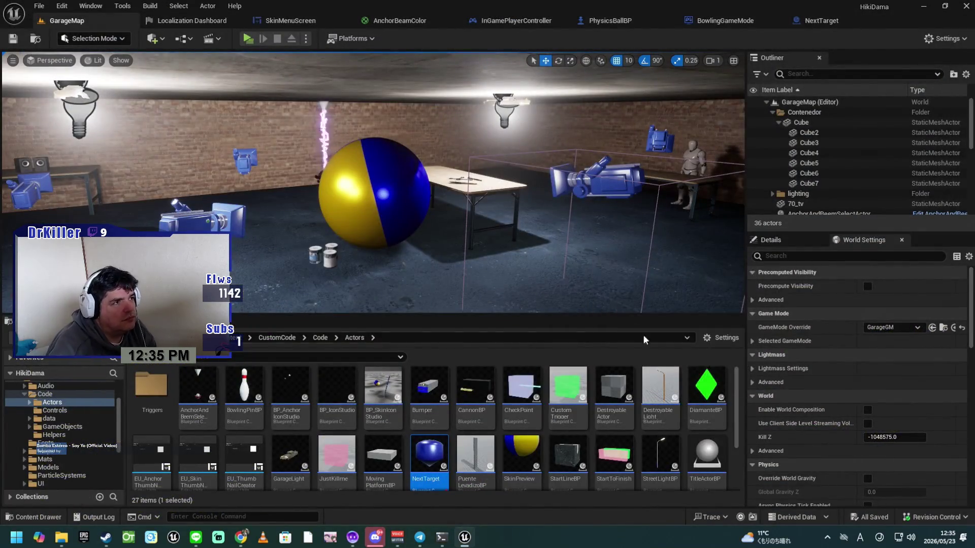
click(248, 39)
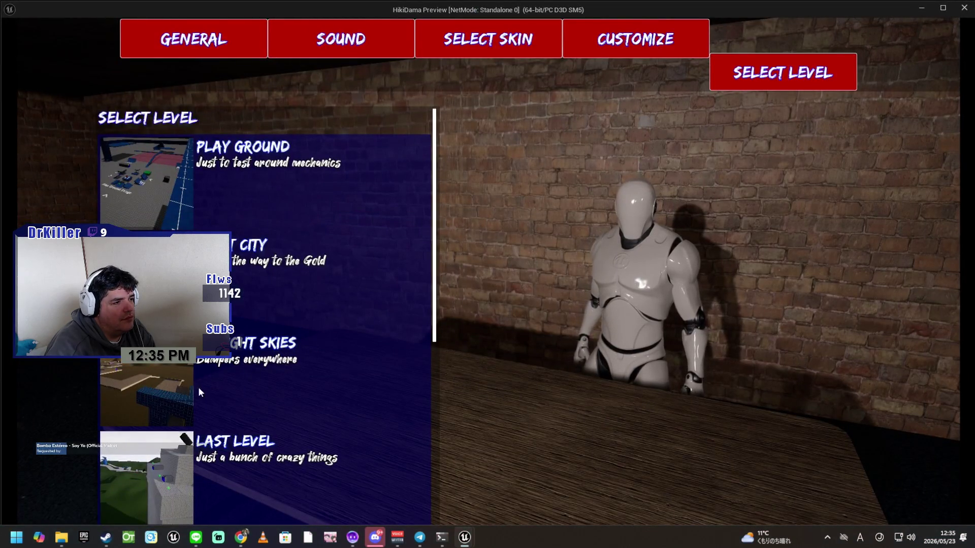
scroll(198, 388, down, 8)
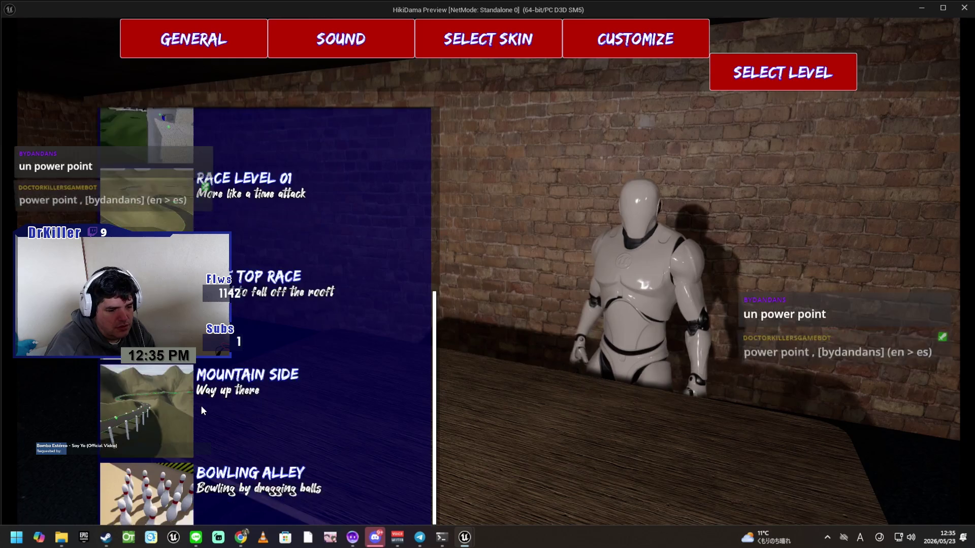
scroll(201, 410, down, 1)
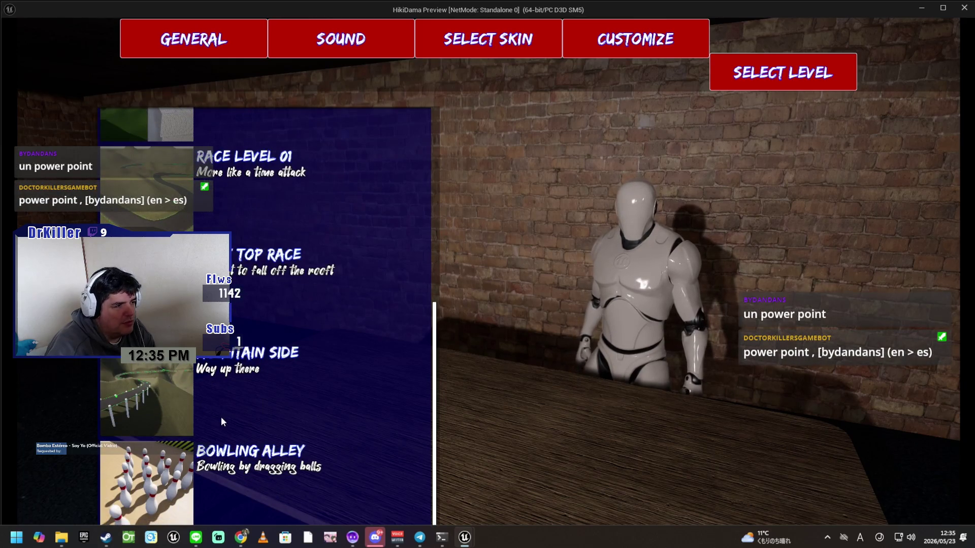
click(152, 483)
click(389, 520)
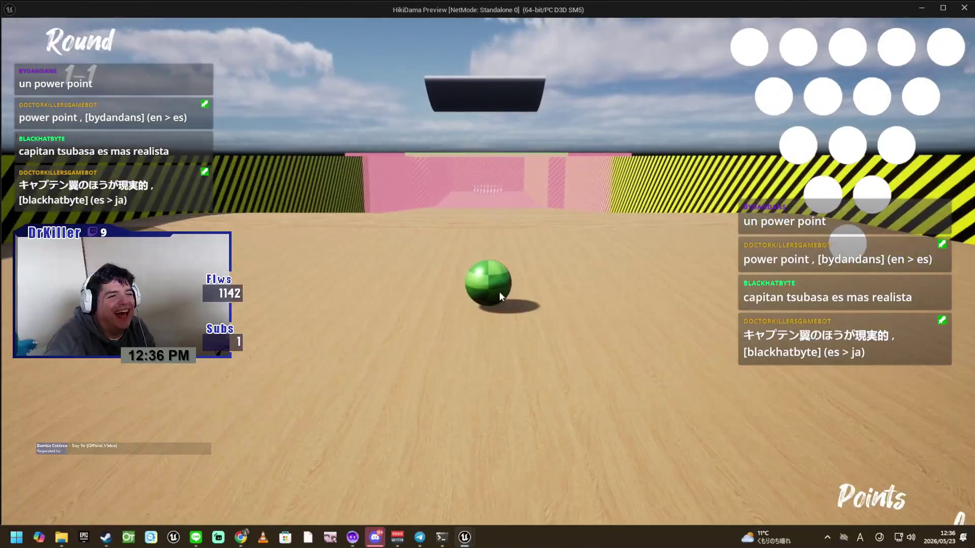
Roll the green ball down the lane, through the pink tunnel and out onto the ramp.
key(w)
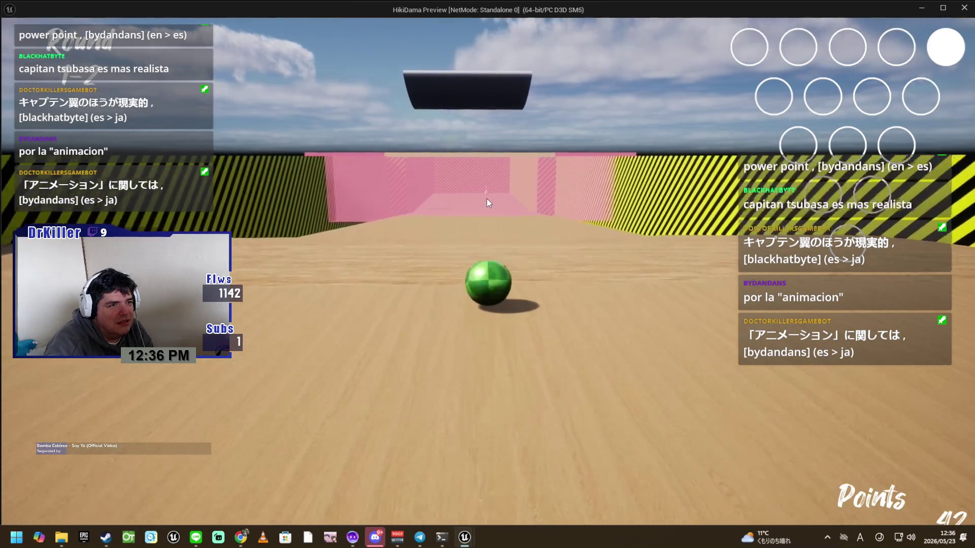
key(w)
key(w)
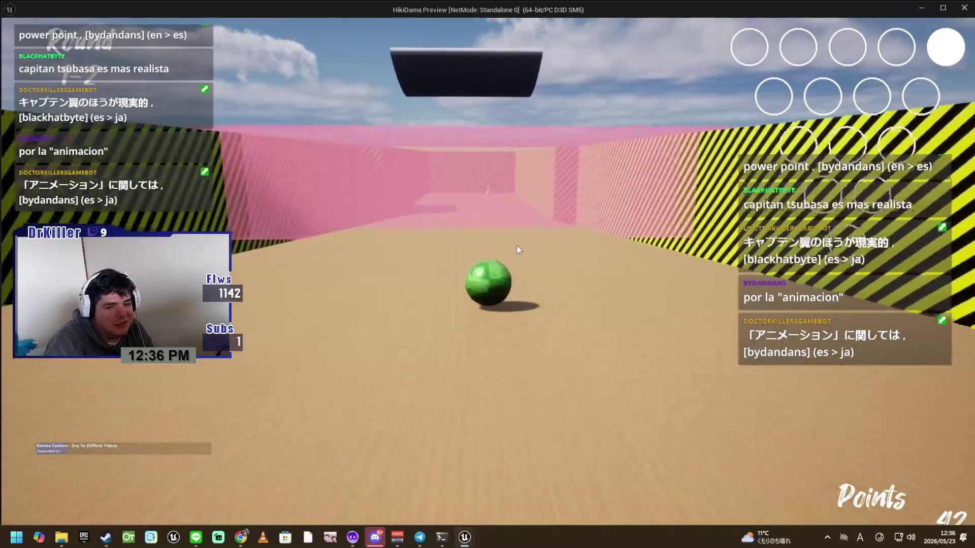
key(w)
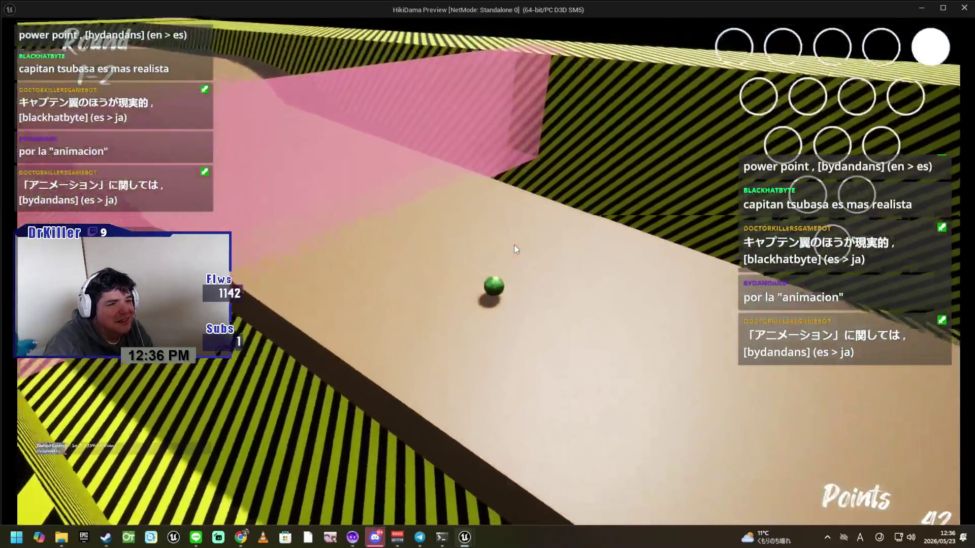
key(w)
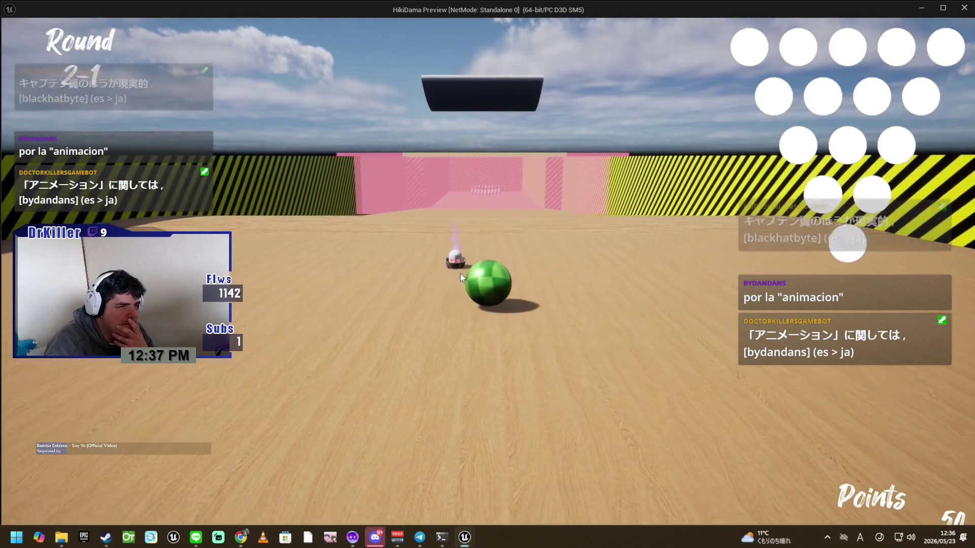
Bowl round 2 by steering the player toward the pink walls, then exit back to GarageMap.
key(s)
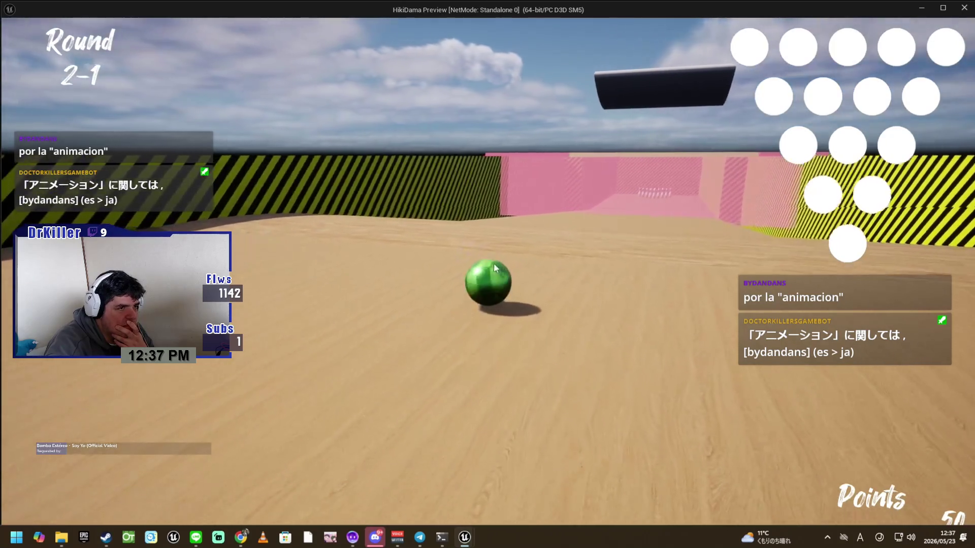
key(w)
key(a)
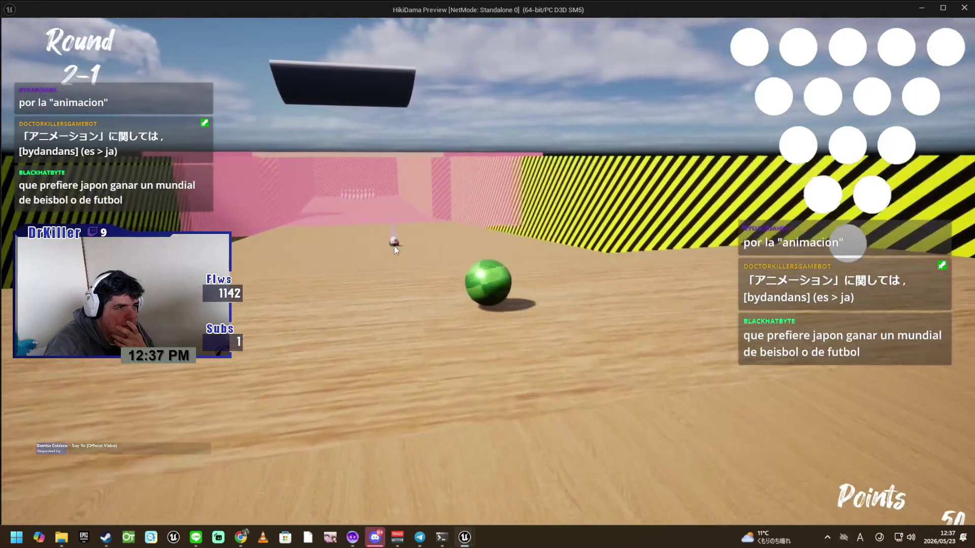
key(w)
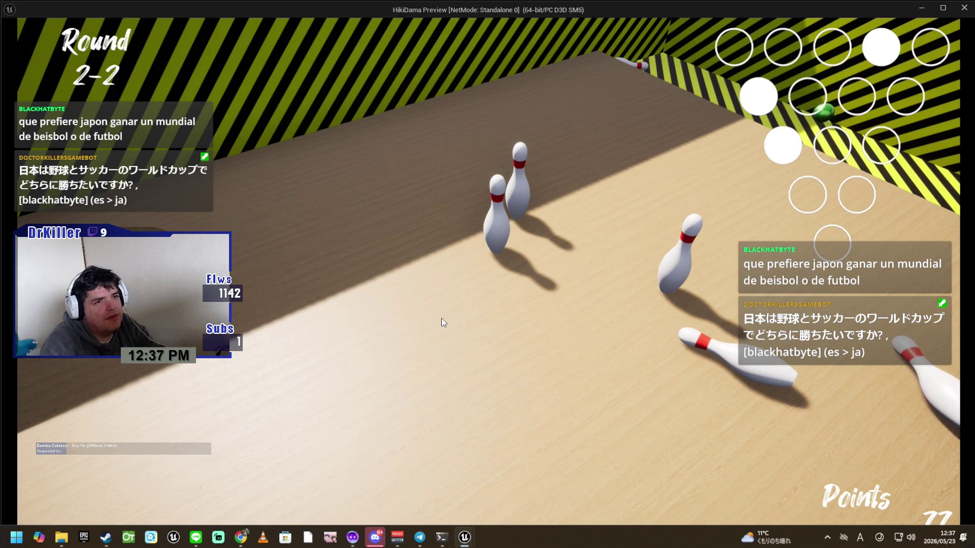
key(Escape)
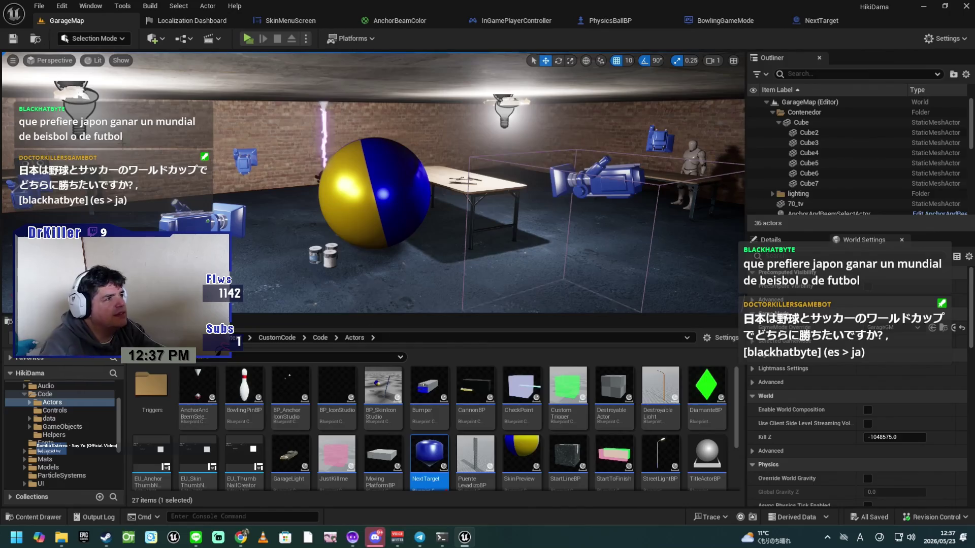
Save the GarageMap level and switch to the NextTarget blueprint's Event Graph.
click(11, 40)
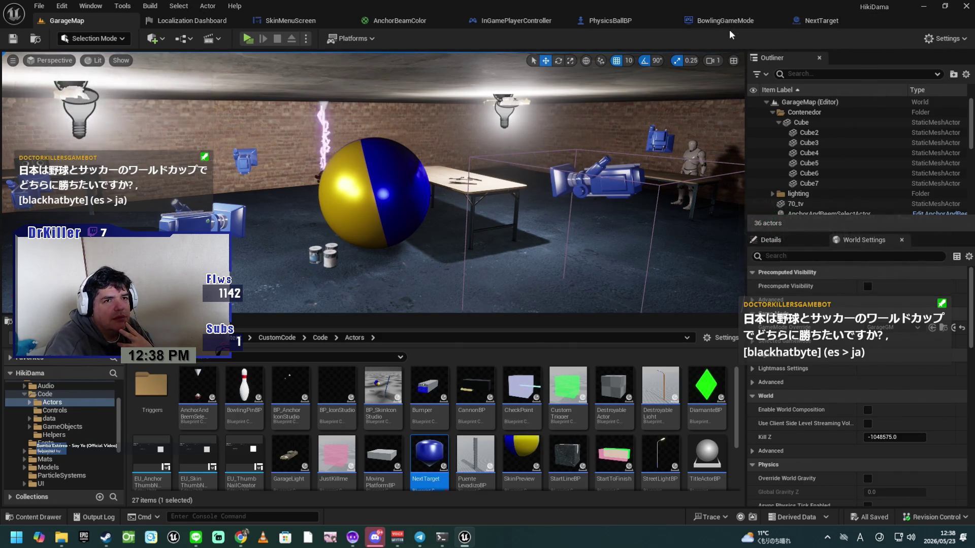
click(797, 21)
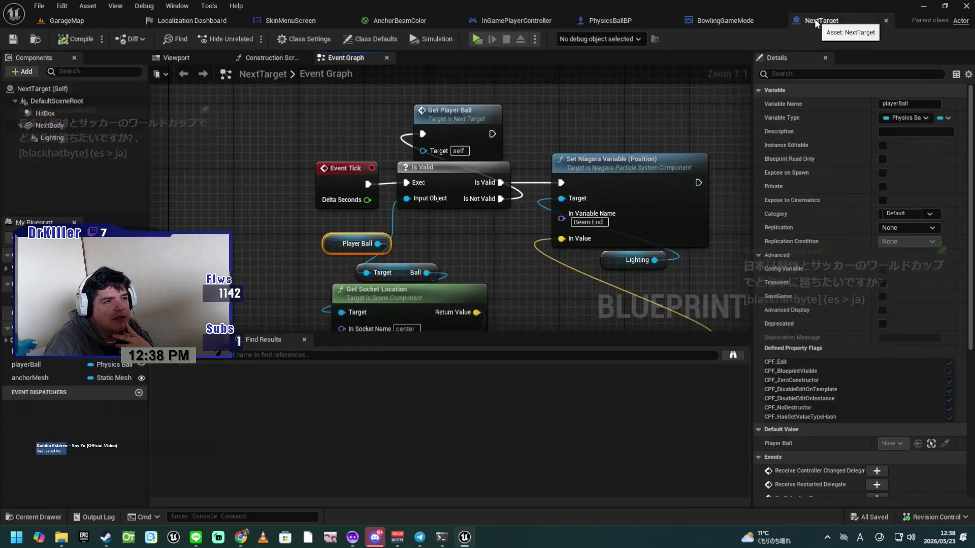
Add a Print String node after the Get Player Ball call in NextTarget.
drag(604, 129, 528, 165)
drag(418, 170, 532, 138)
text(print)
key(Return)
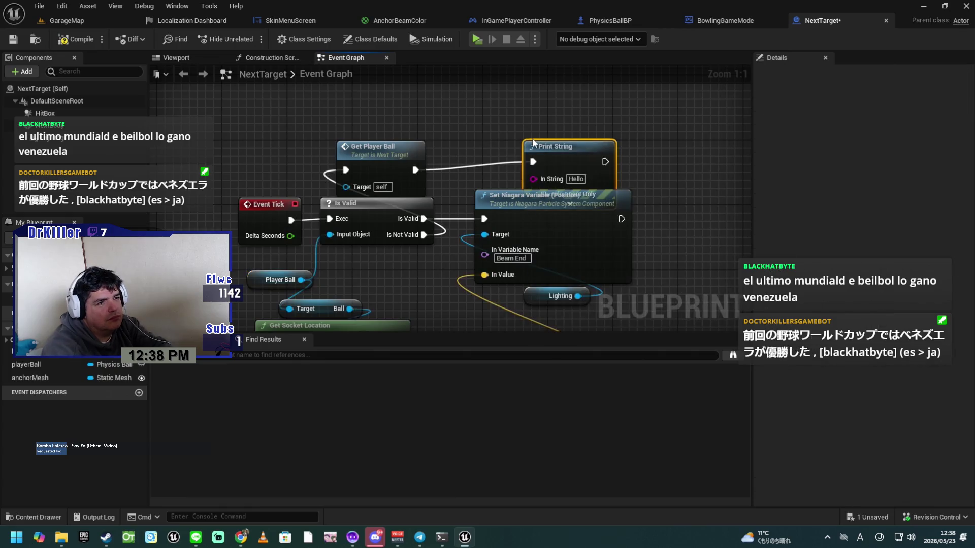
Set the Print String message to 'Do we have a ball now?', save NextTarget, and relaunch the preview.
drag(556, 143, 516, 111)
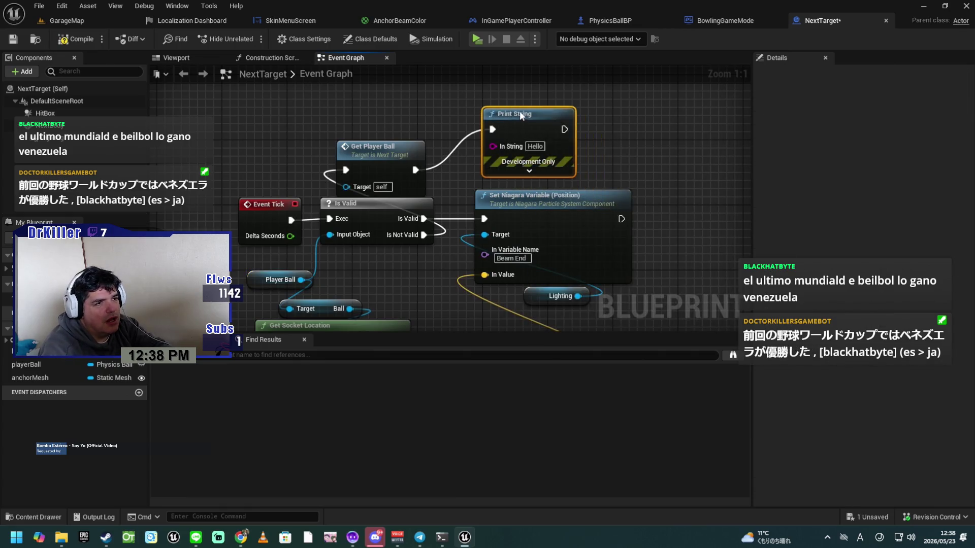
click(536, 146)
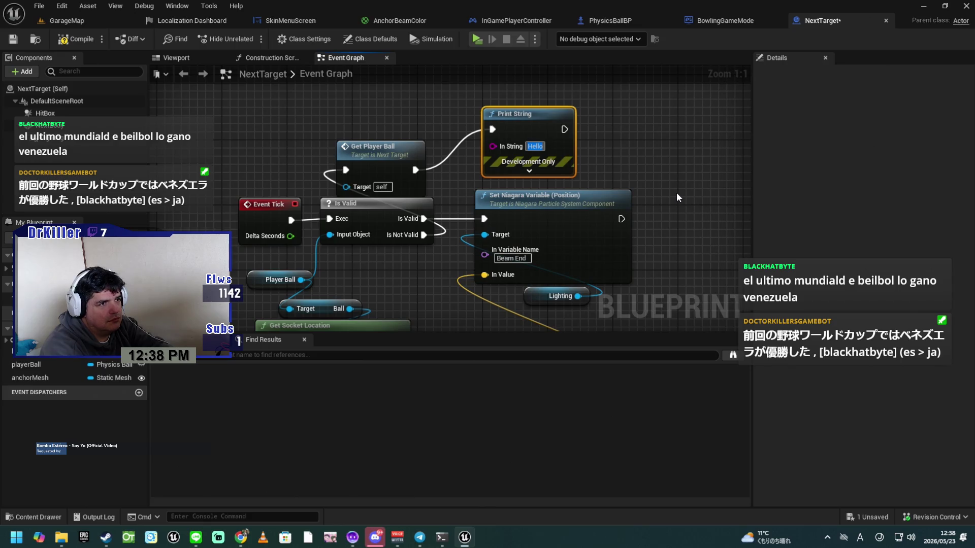
text(Do e)
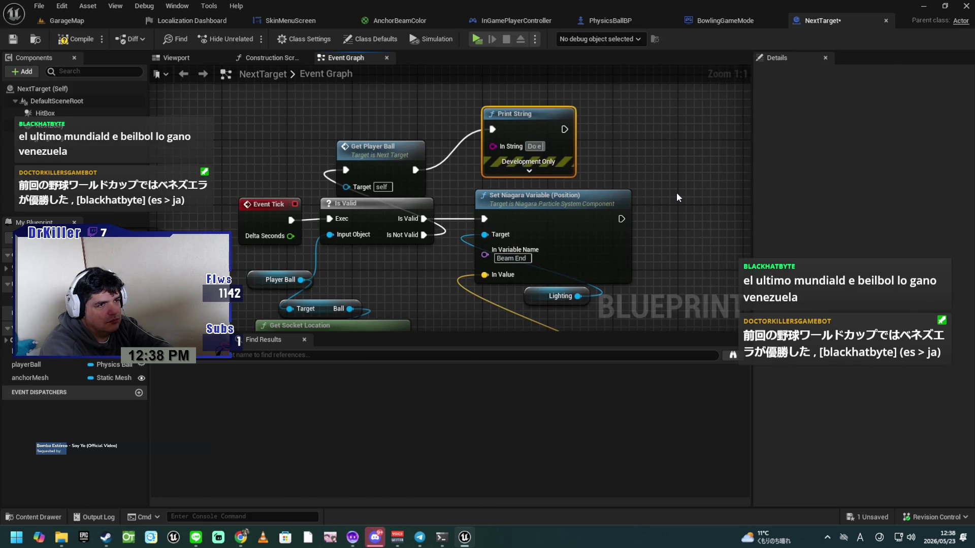
key(BackSpace)
text(we h)
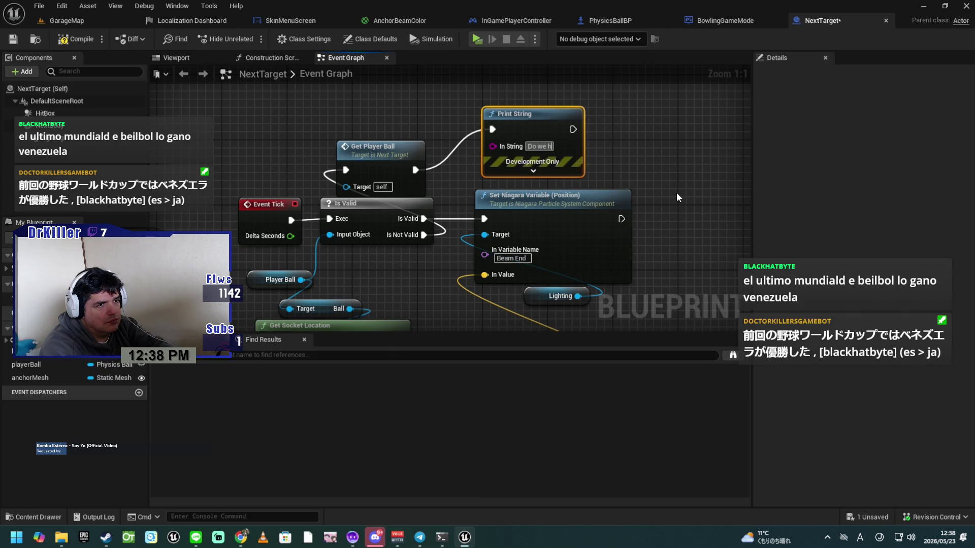
text(ave a ball n)
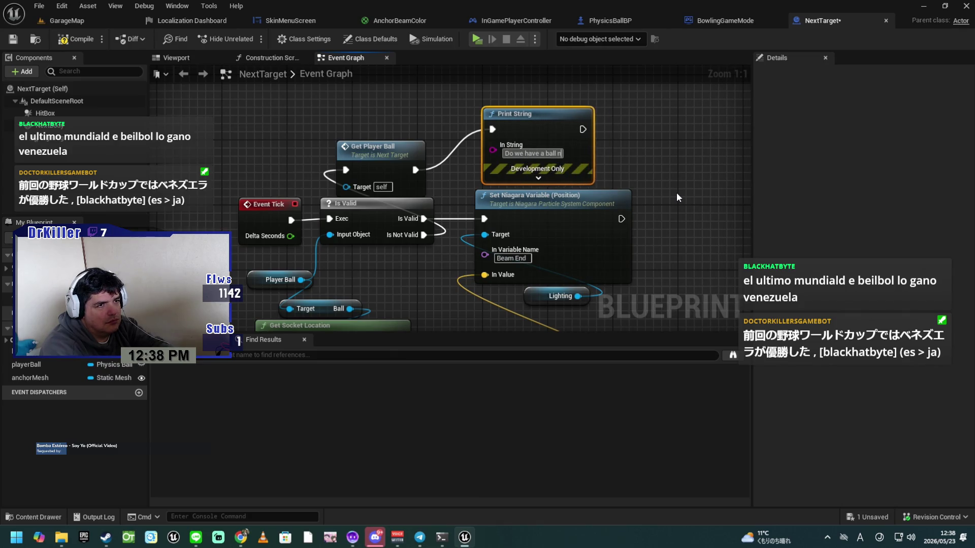
text(ow?)
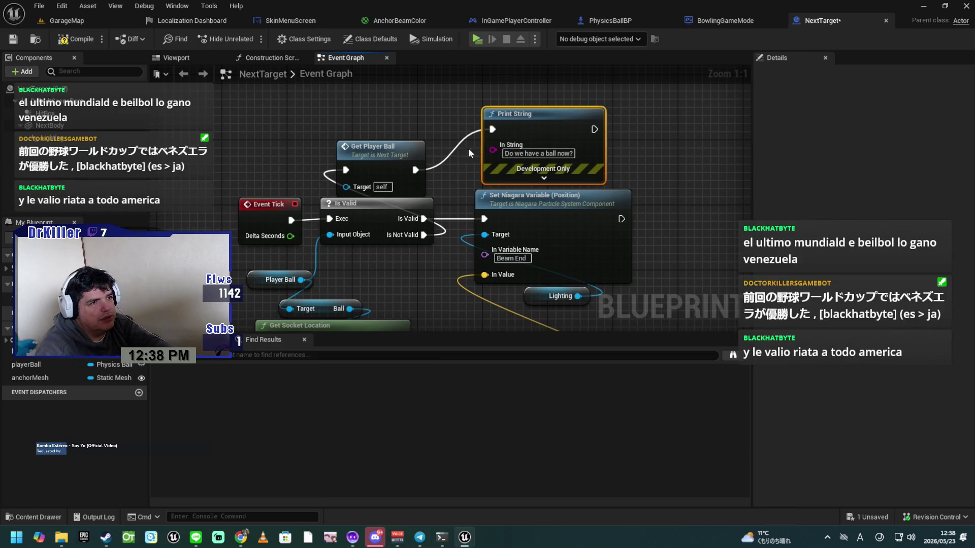
drag(533, 118, 578, 93)
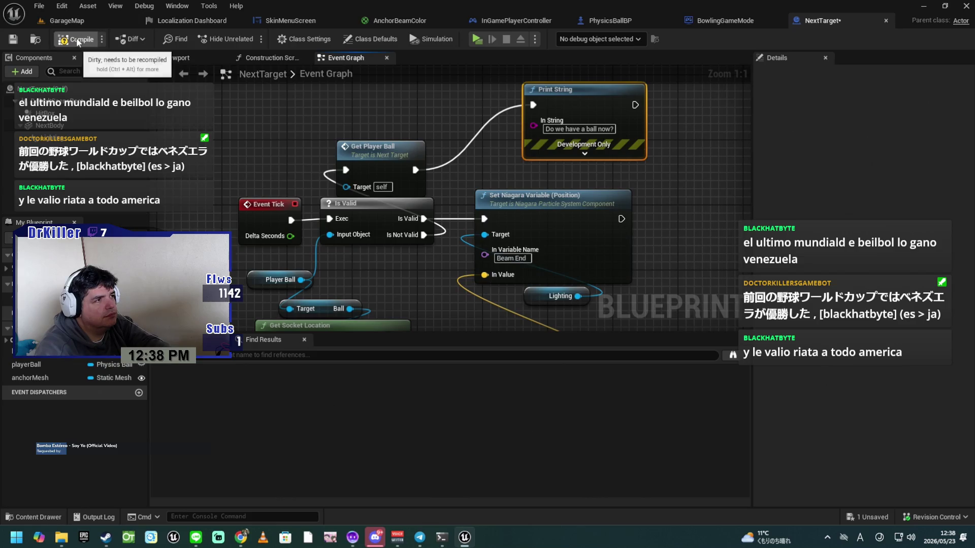
click(15, 44)
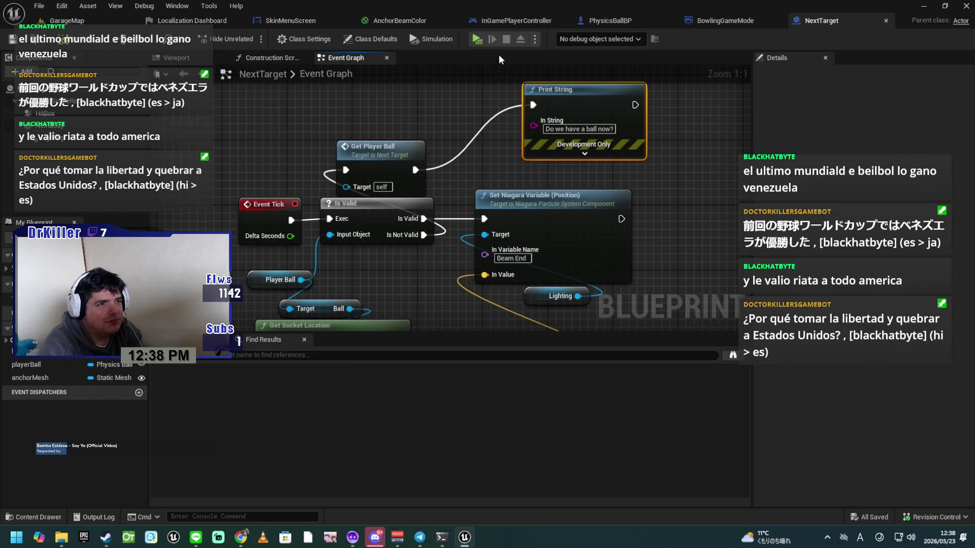
click(473, 38)
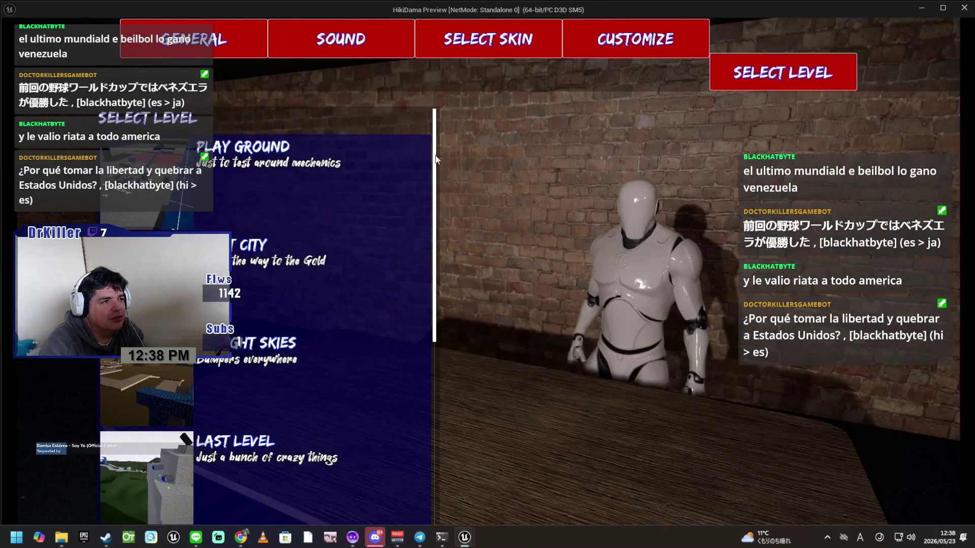
Play Bowling Alley, rolling the ball at the pins while 'Do we have a ball now?' prints, then exit.
scroll(234, 361, down, 10)
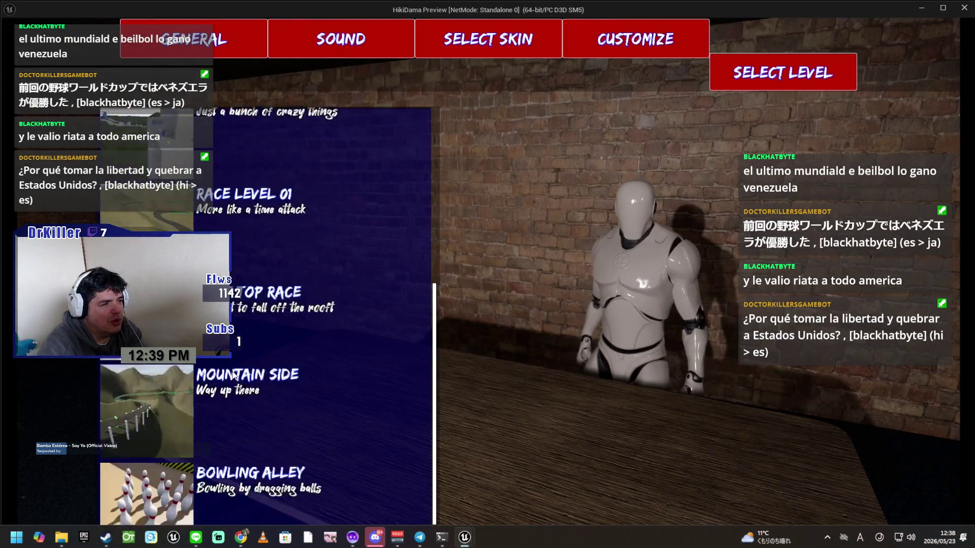
click(142, 484)
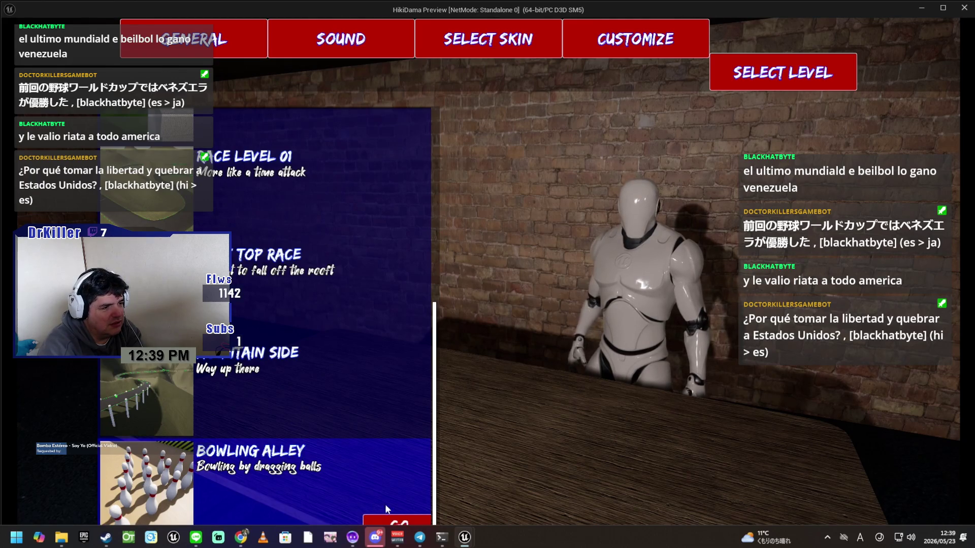
click(389, 521)
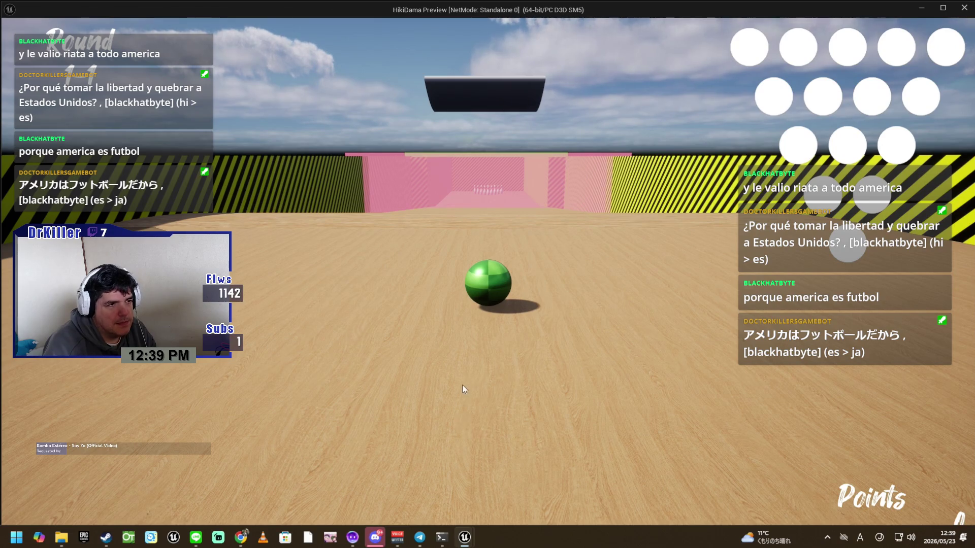
key(w)
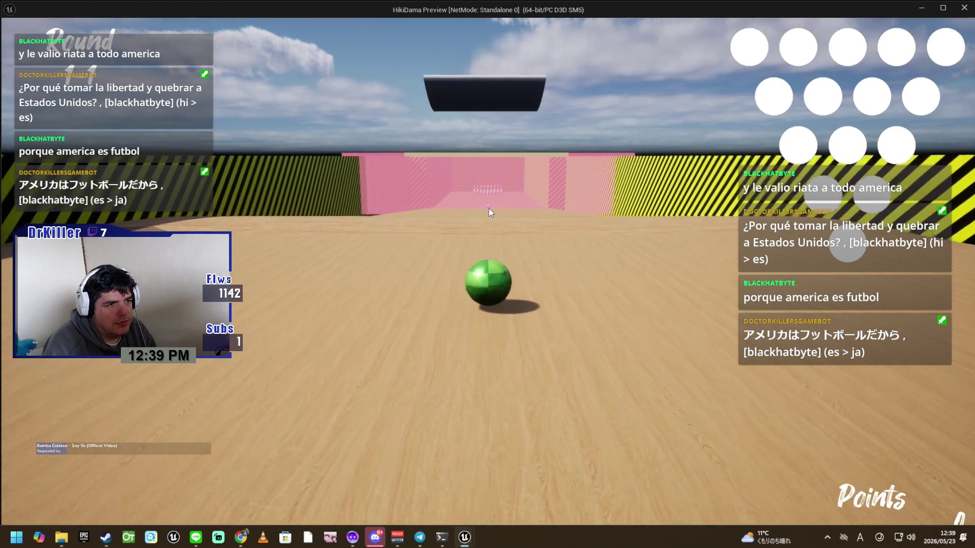
key(w)
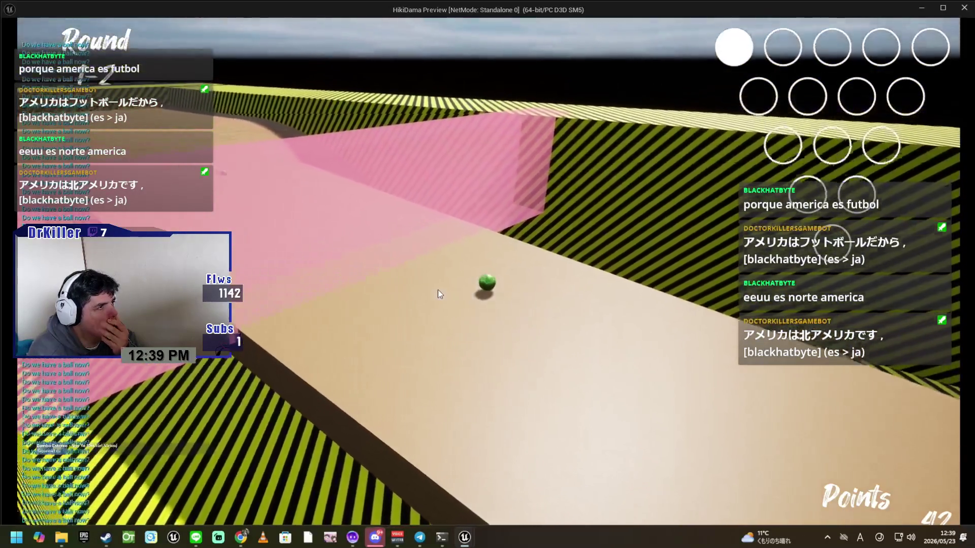
key(Escape)
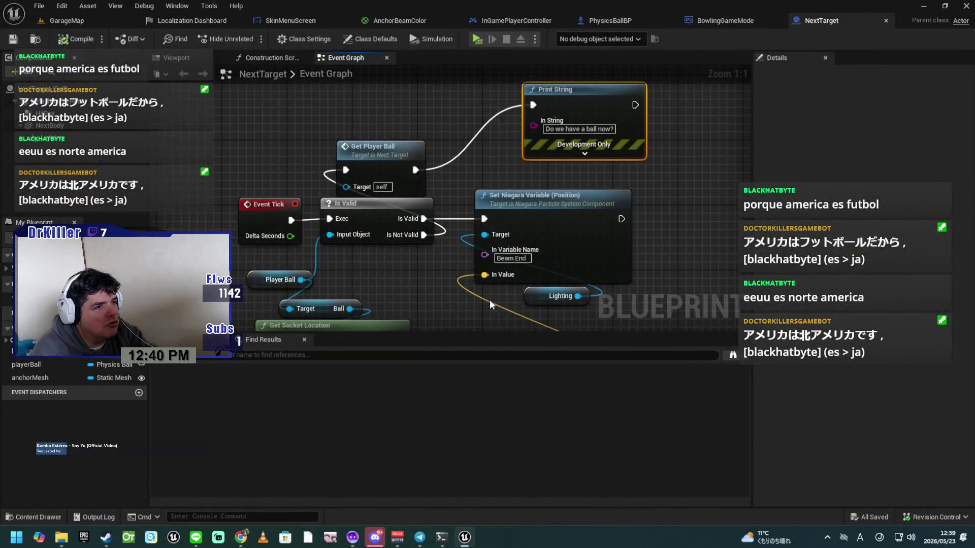
Jump to the Get Player Ball event, then spread out Get Player Pawn, Cast and SET inside a wider comment box.
double_click(387, 151)
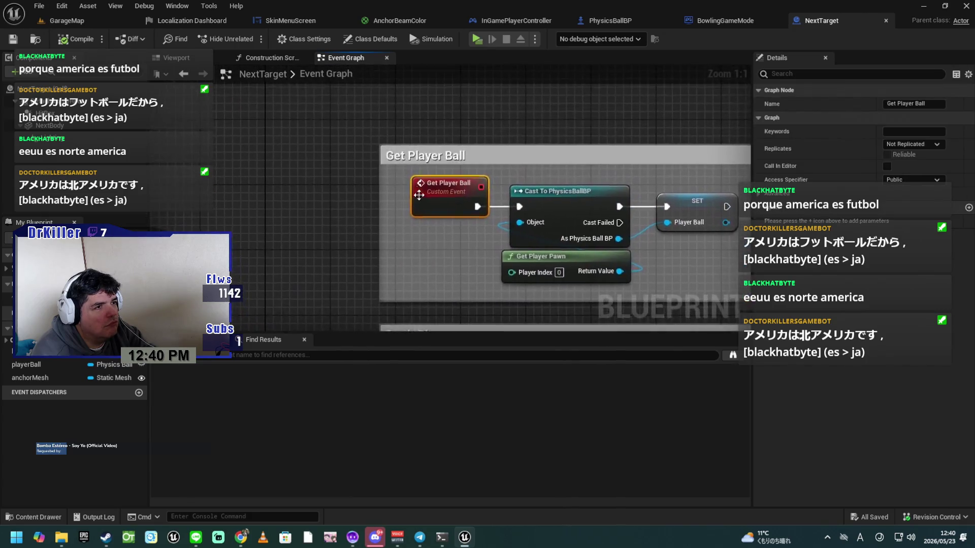
drag(422, 240, 382, 221)
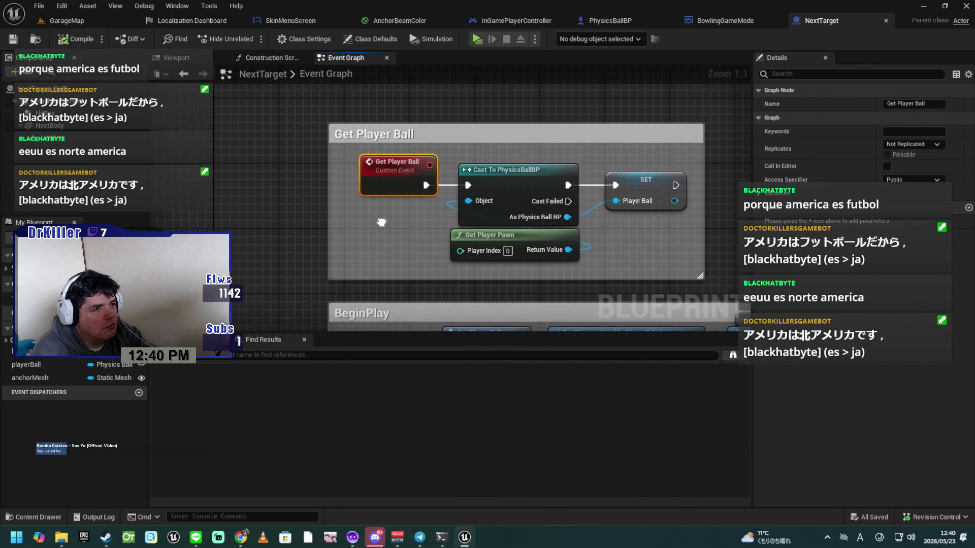
drag(526, 238, 419, 238)
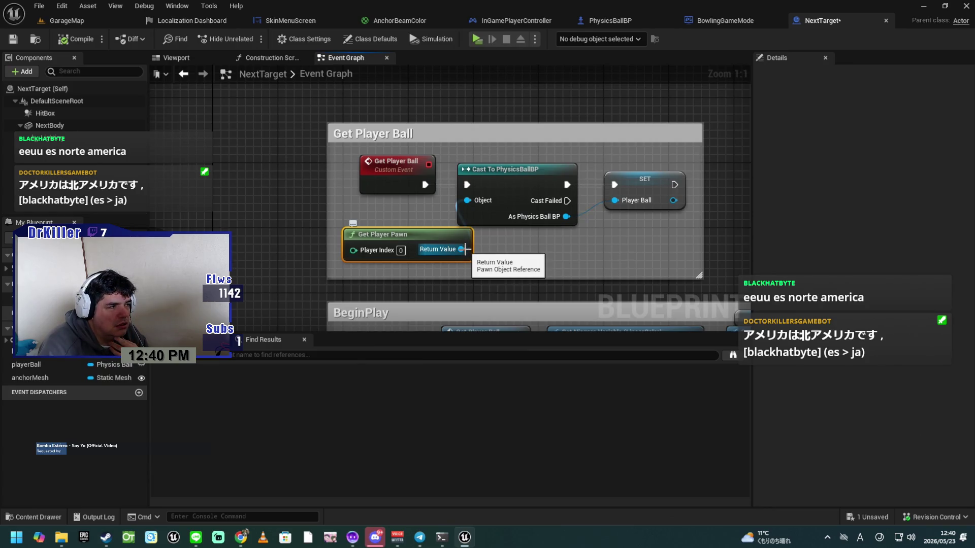
mouse_move(524, 252)
mouse_down()
mouse_move(480, 242)
mouse_move(503, 233)
mouse_up()
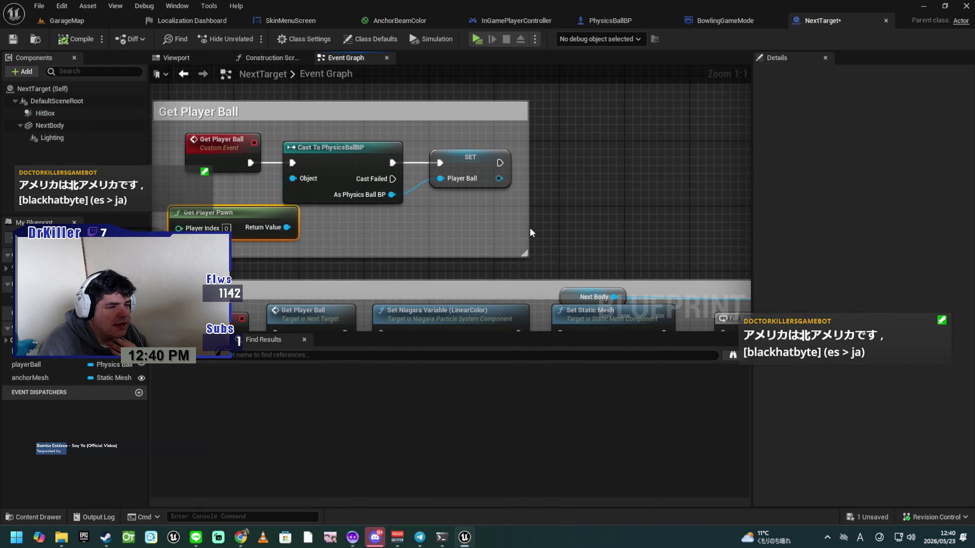
drag(527, 229, 745, 234)
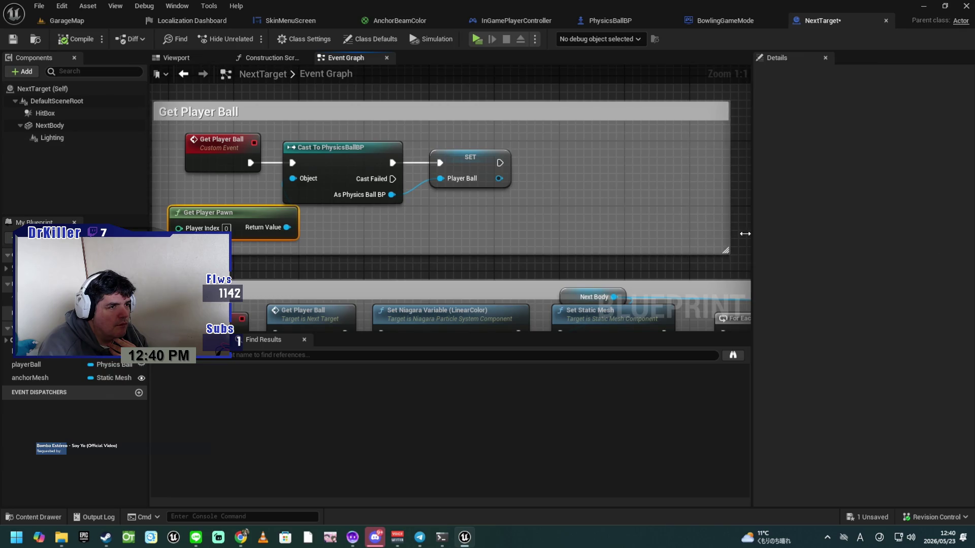
mouse_move(431, 175)
mouse_down()
mouse_move(470, 163)
mouse_move(653, 170)
mouse_up()
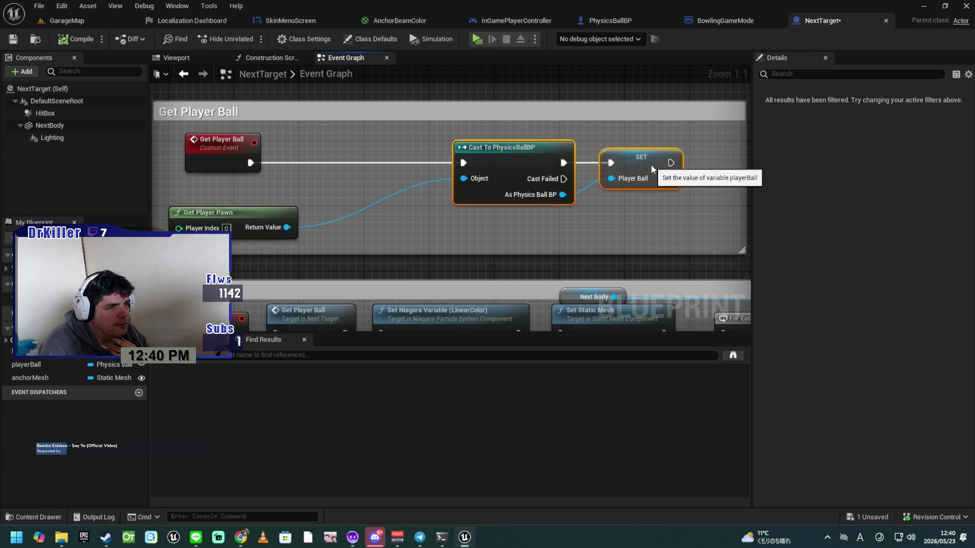
click(605, 218)
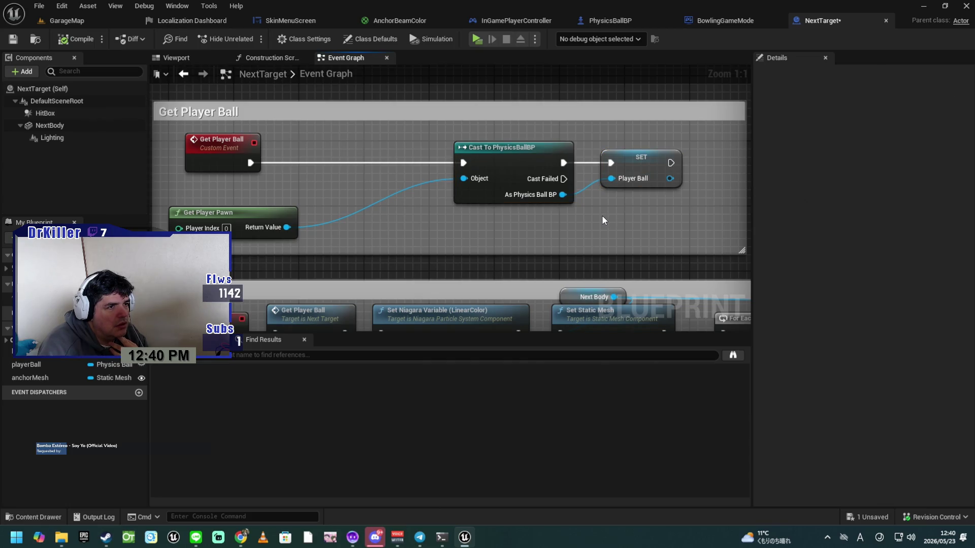
Add a Print String on Cast Failed with an Append node feeding its In String.
mouse_move(482, 167)
mouse_down()
mouse_move(448, 191)
mouse_move(366, 219)
mouse_up()
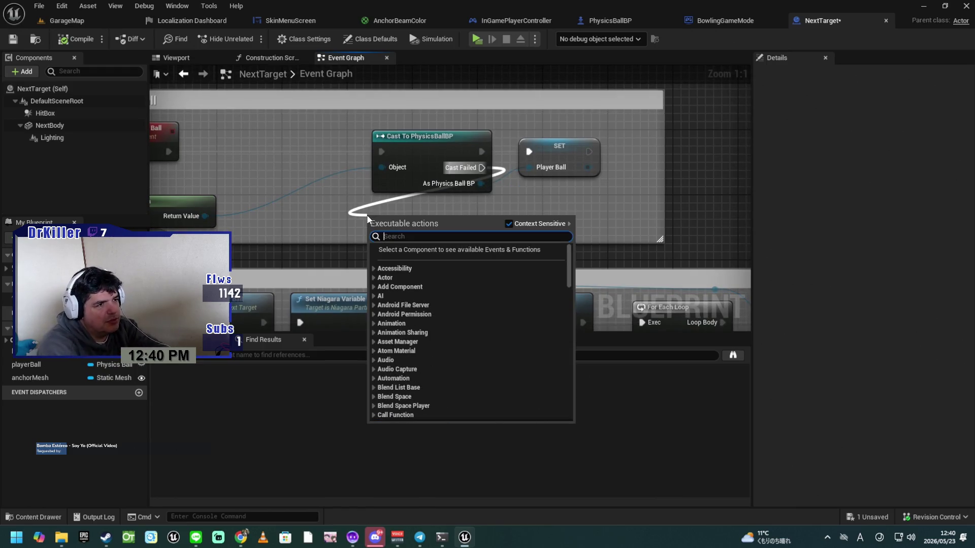
text(print)
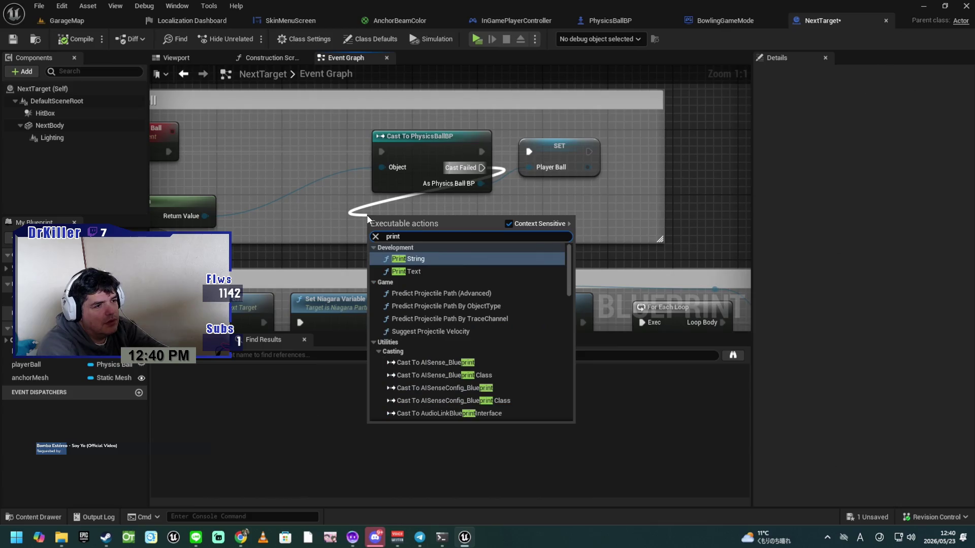
key(Return)
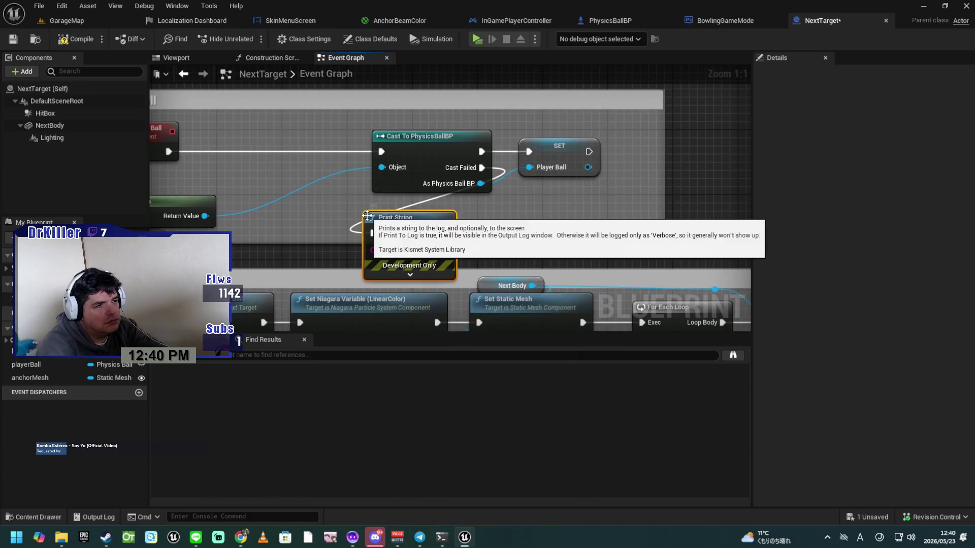
mouse_move(422, 220)
mouse_down()
mouse_move(703, 171)
mouse_move(706, 133)
mouse_move(723, 127)
mouse_move(482, 161)
mouse_move(637, 118)
mouse_up()
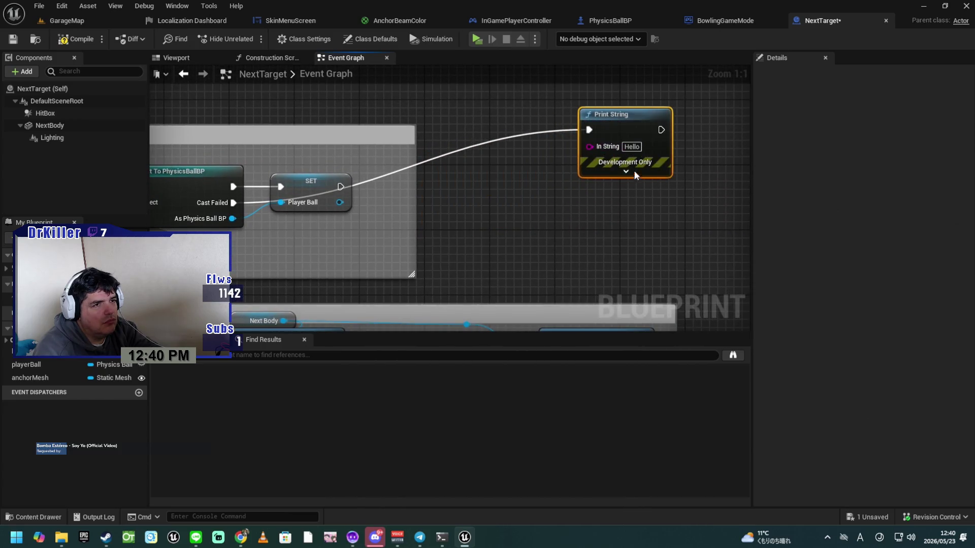
click(626, 171)
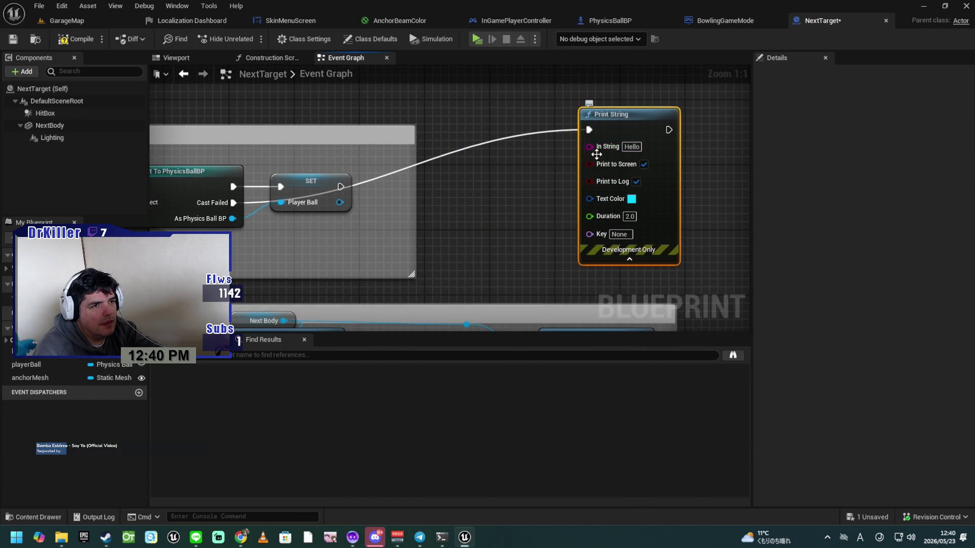
drag(591, 148, 508, 191)
text(a)
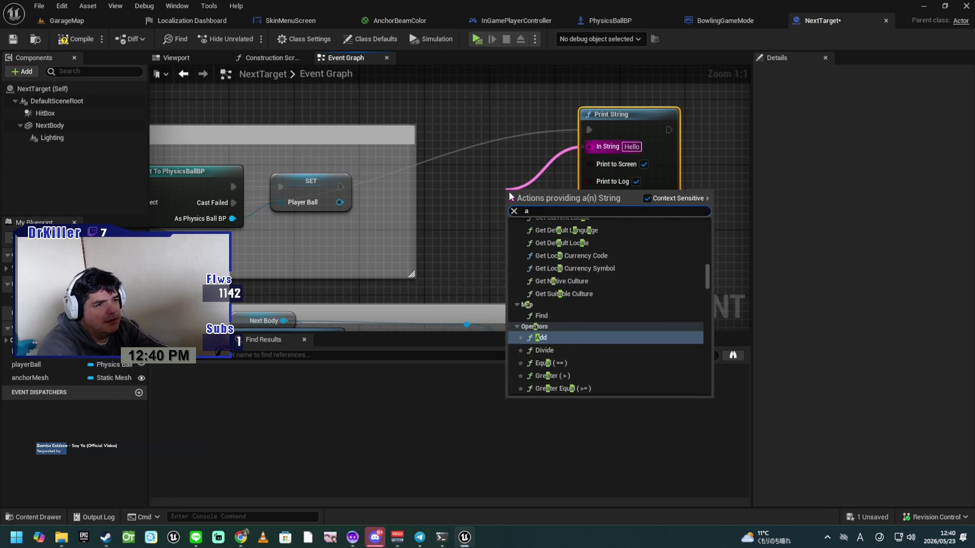
text(ppend)
key(Return)
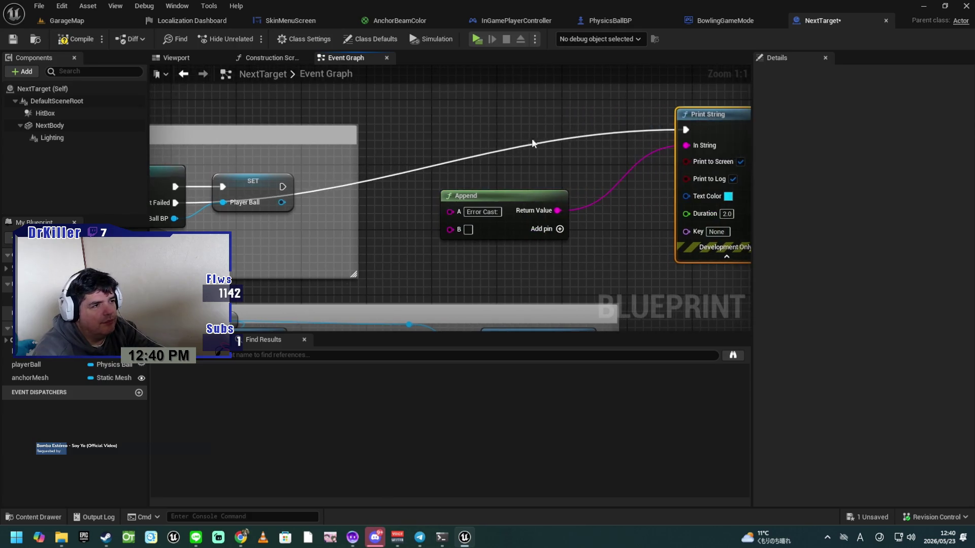
Feed Get Class Display Name of the player pawn's class into Append's B input, then relaunch the preview.
drag(571, 151, 729, 105)
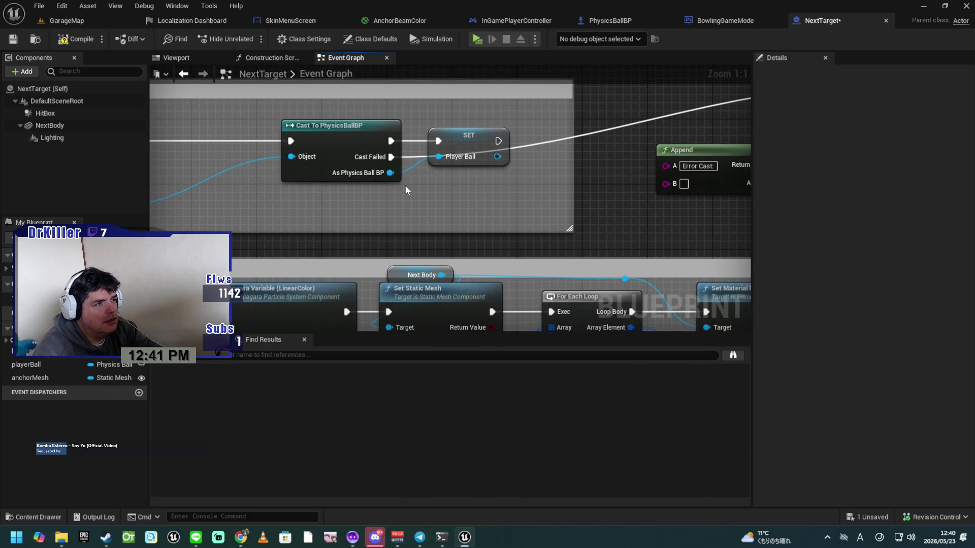
drag(364, 204, 462, 193)
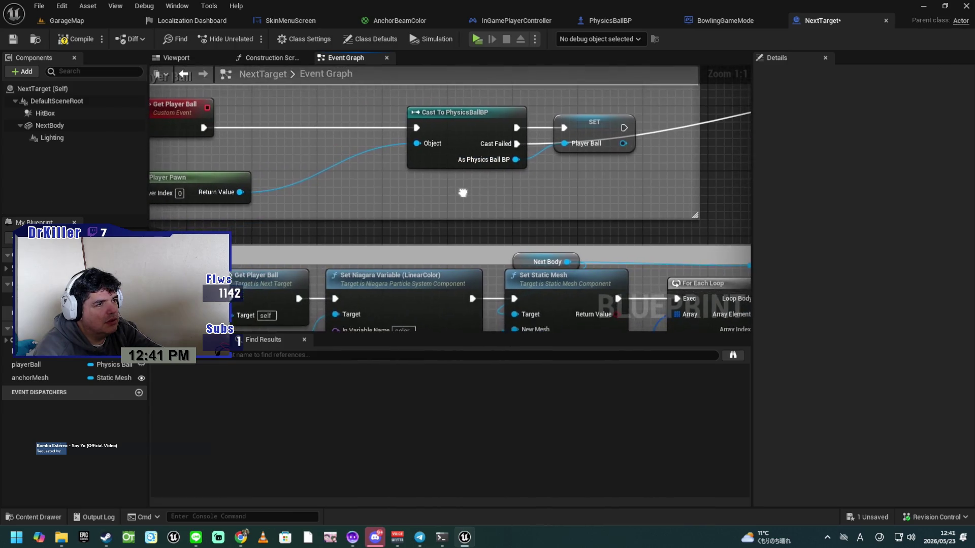
mouse_move(241, 192)
mouse_down()
mouse_move(571, 206)
mouse_move(646, 189)
mouse_up()
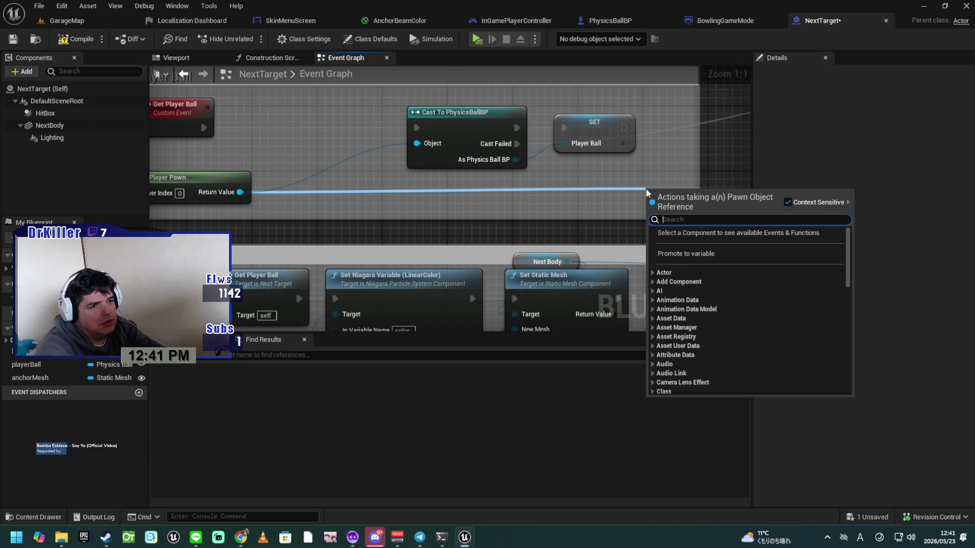
text(get class)
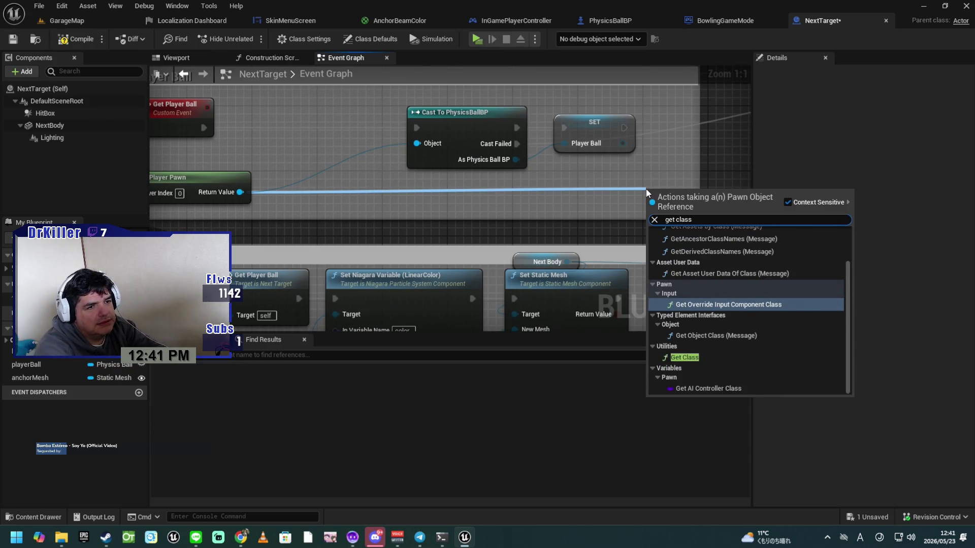
key(Down)
key(Down)
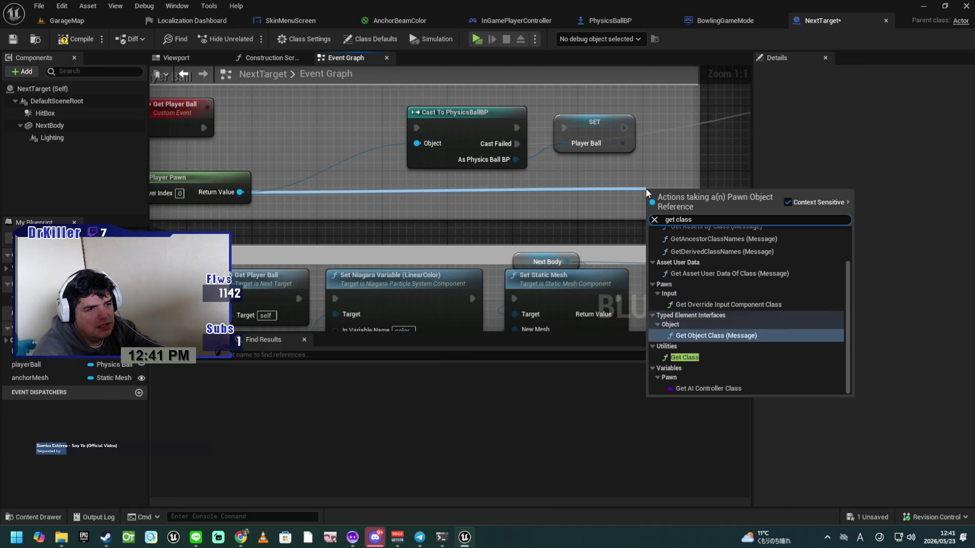
key(Return)
mouse_move(687, 198)
mouse_down()
mouse_move(565, 182)
mouse_move(664, 191)
mouse_up()
text(get)
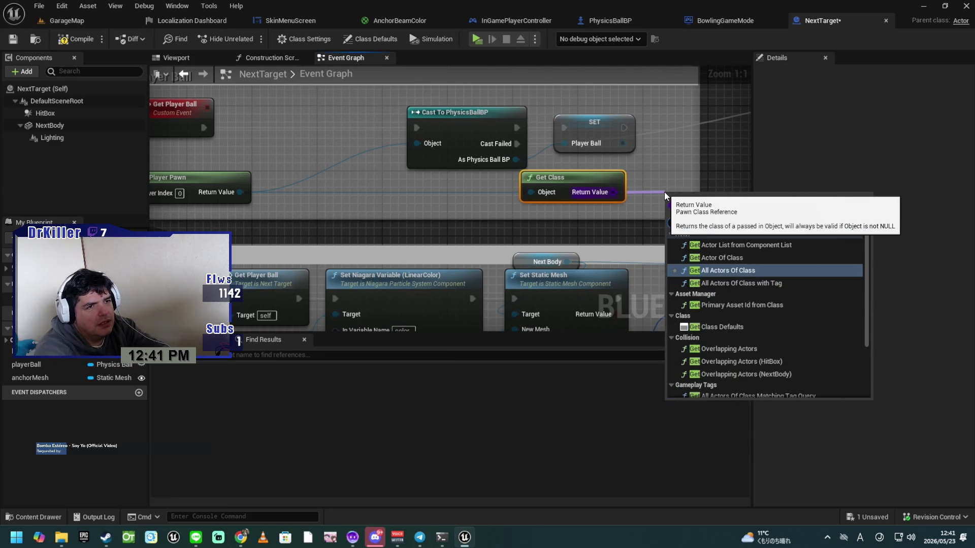
text( name)
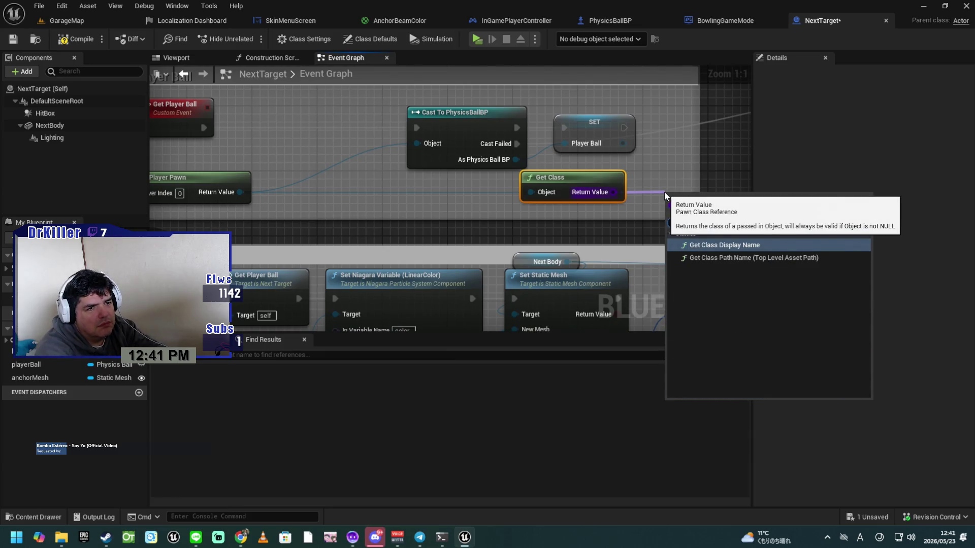
click(713, 247)
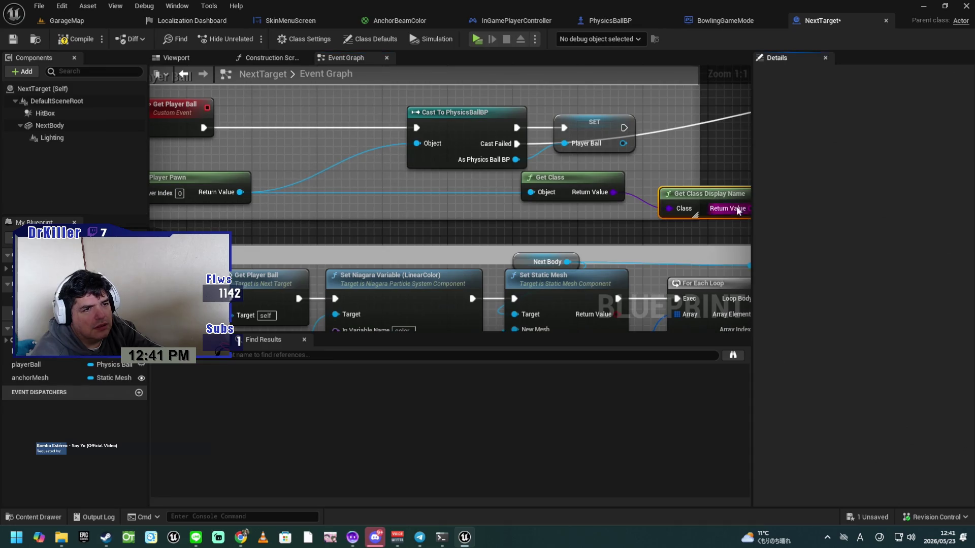
drag(666, 183, 438, 215)
mouse_move(522, 241)
mouse_down()
mouse_move(560, 222)
mouse_move(564, 203)
mouse_up()
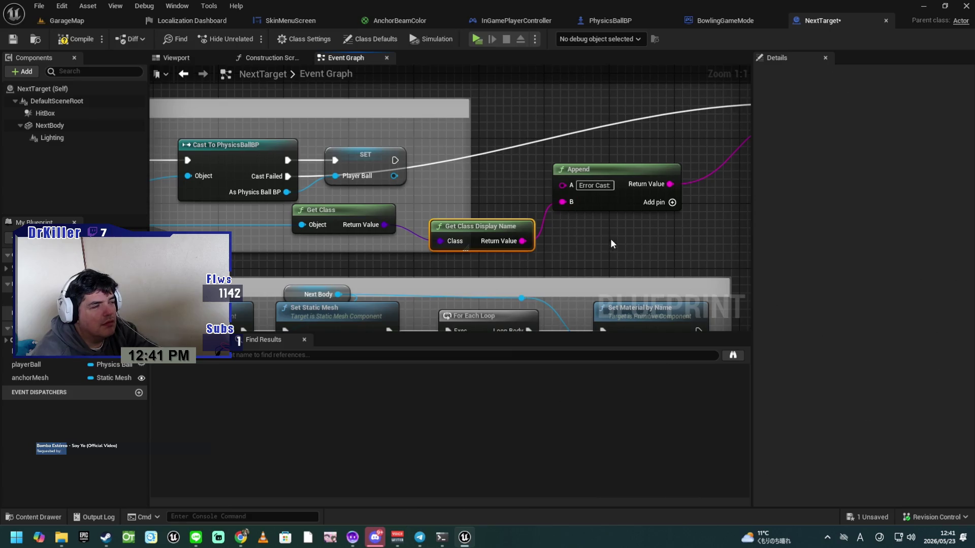
click(477, 41)
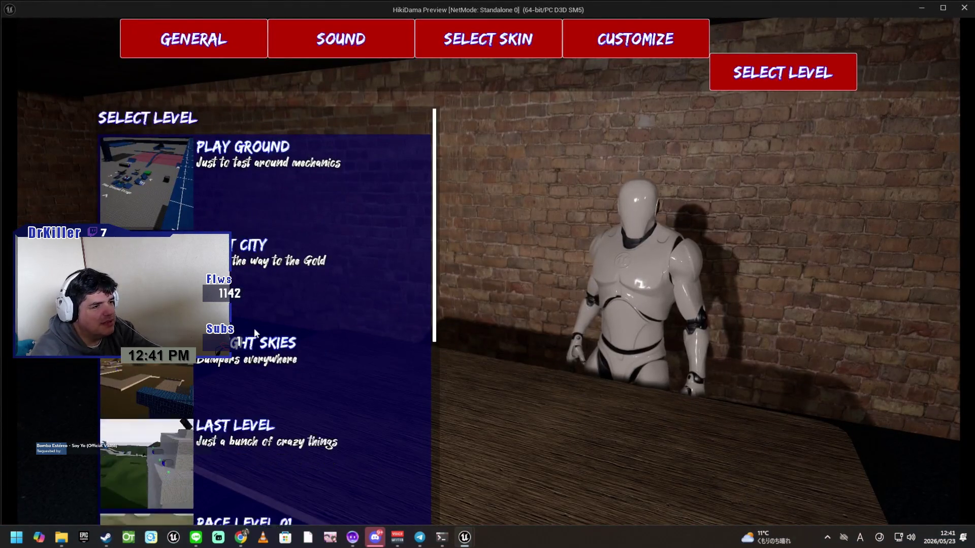
Start the Bowling Alley level and launch the ball down the lane toward the pins.
scroll(269, 339, down, 3)
scroll(269, 339, down, 3)
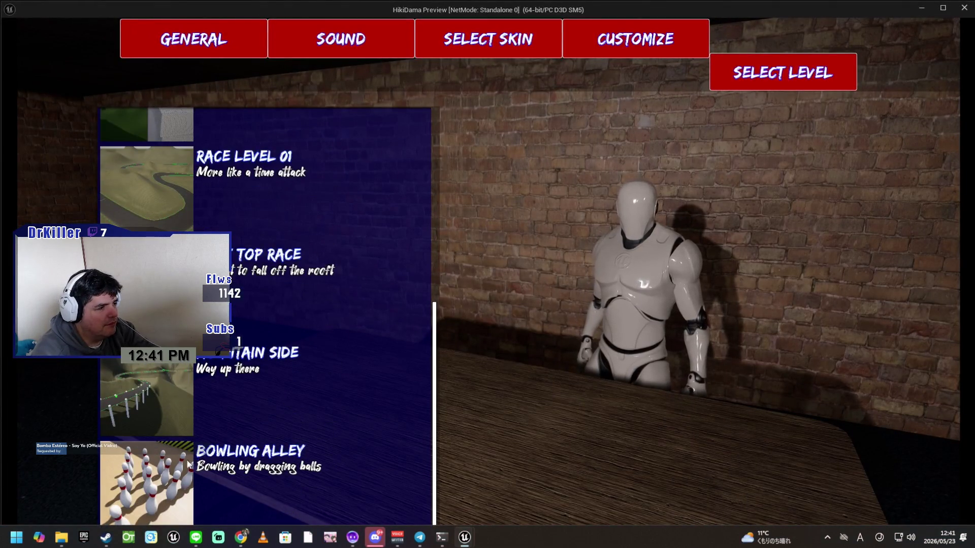
click(159, 481)
click(385, 520)
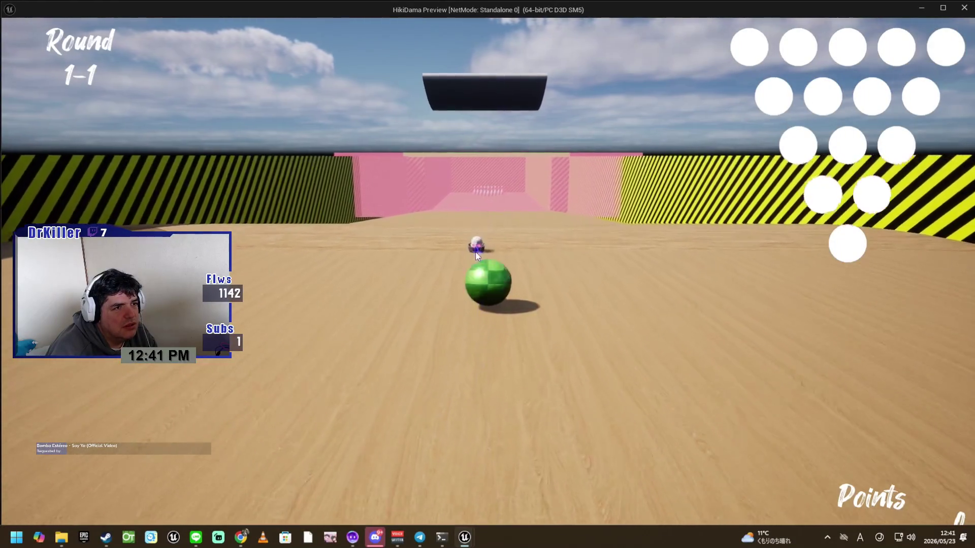
click(498, 232)
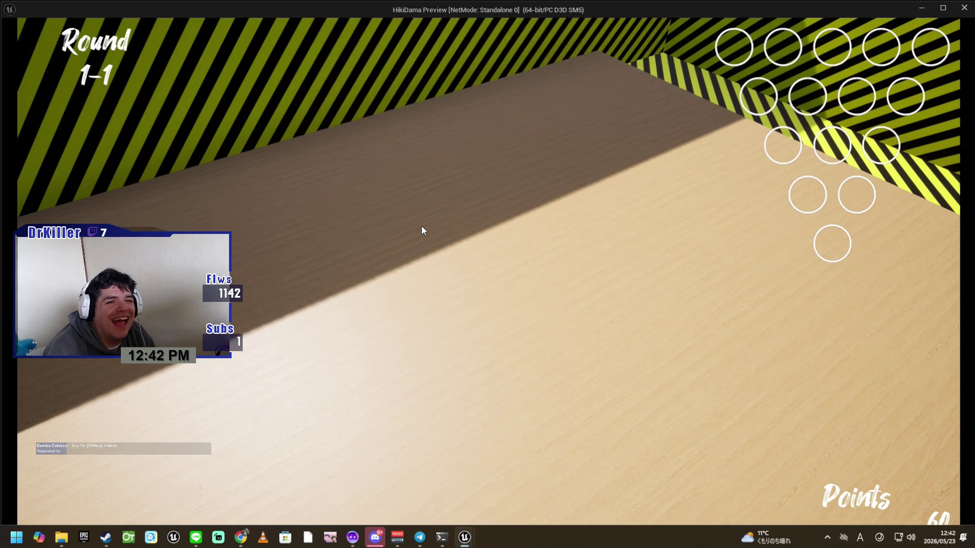
Move the player robot around the ball while 'Error Cast:' messages print, then stop the preview.
key(a)
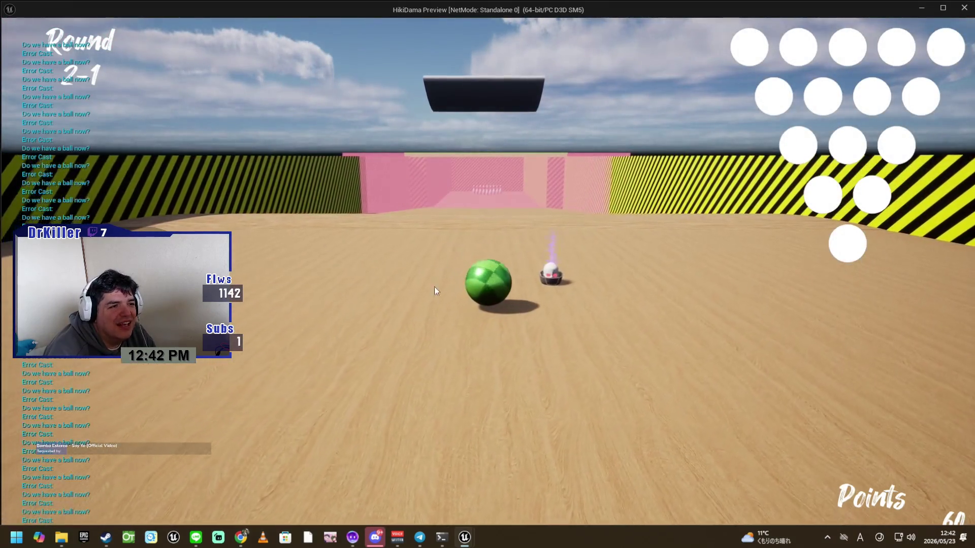
key(s)
key(d)
key(w)
key(a)
key(w)
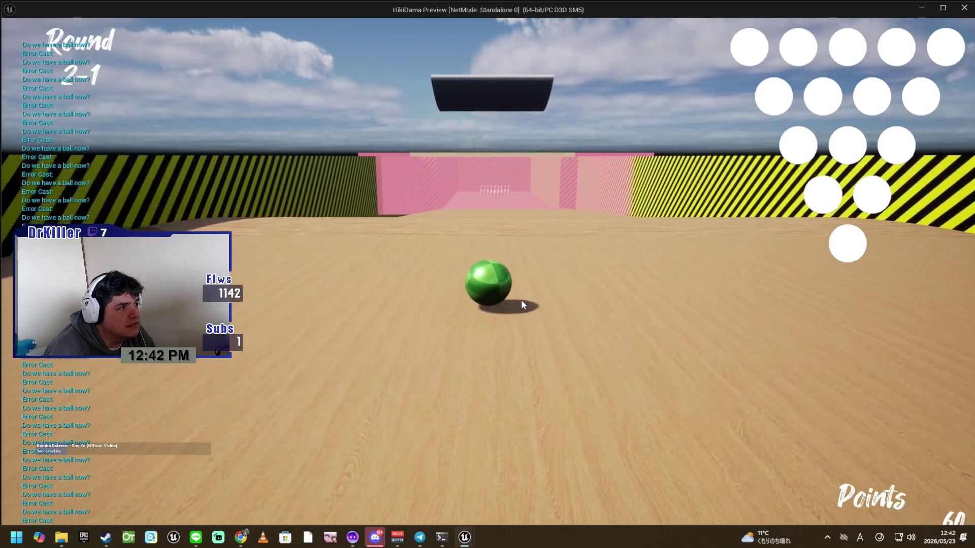
key(w)
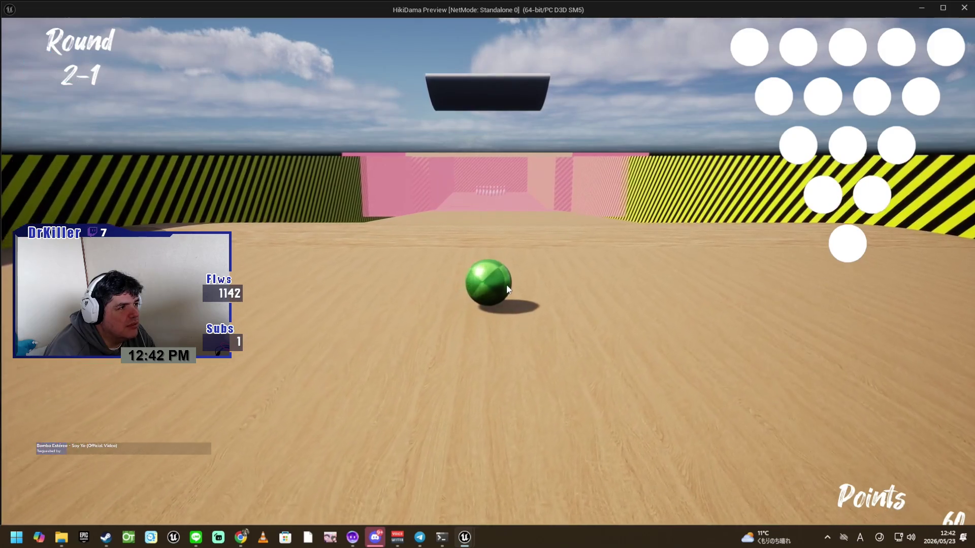
key(s)
key(e)
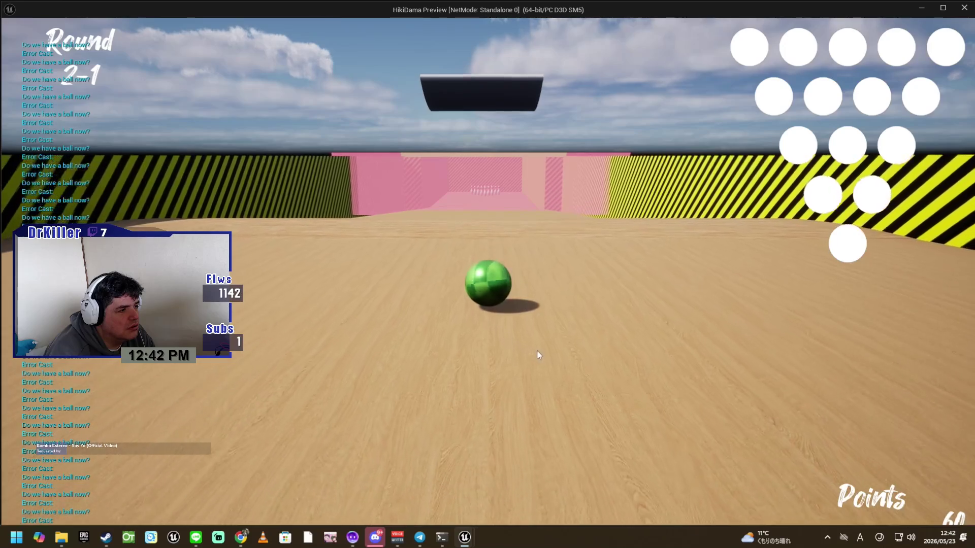
key(w)
key(w)
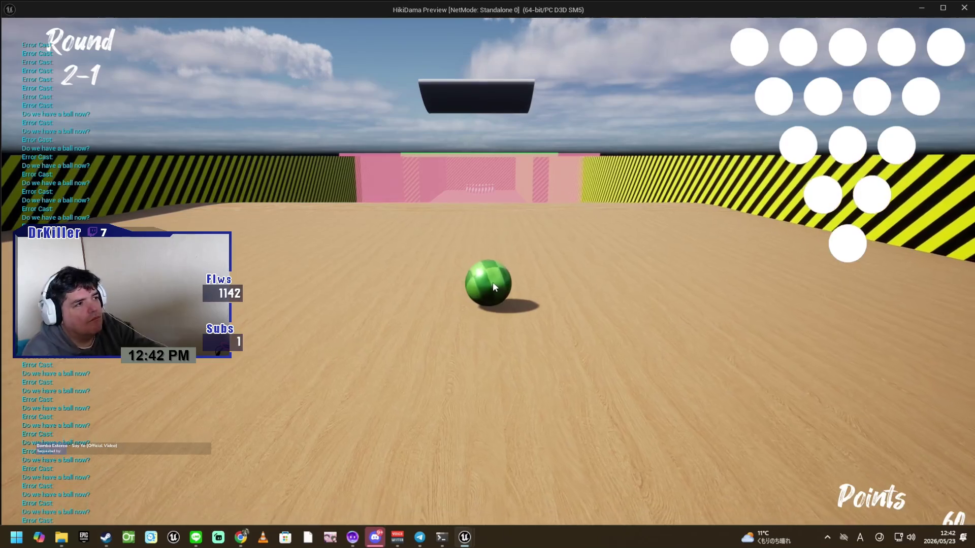
key(Escape)
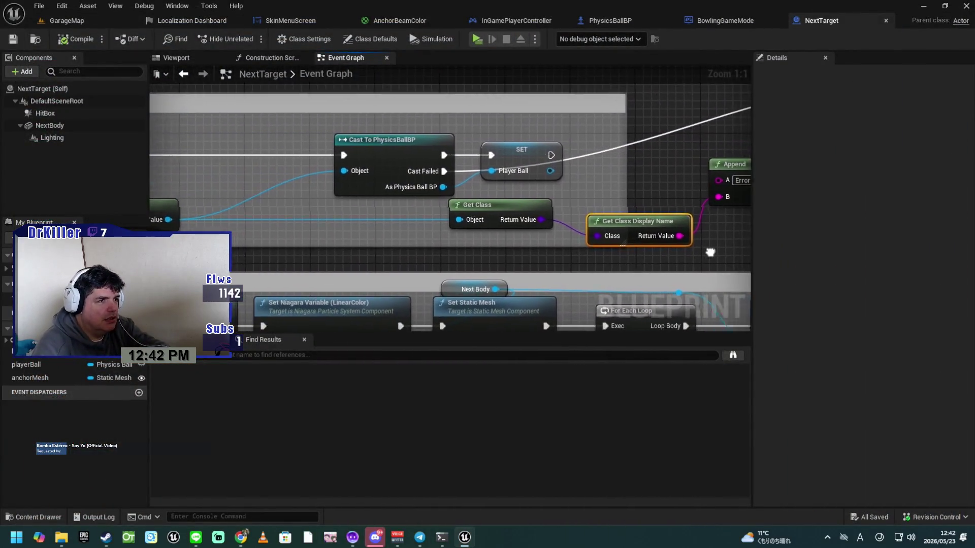
Add an Is Valid check on the player pawn and wire Cast Failed into it.
mouse_move(467, 236)
mouse_down()
mouse_move(423, 214)
mouse_move(463, 258)
mouse_up()
mouse_move(256, 239)
mouse_down()
mouse_move(493, 174)
mouse_move(599, 95)
mouse_up()
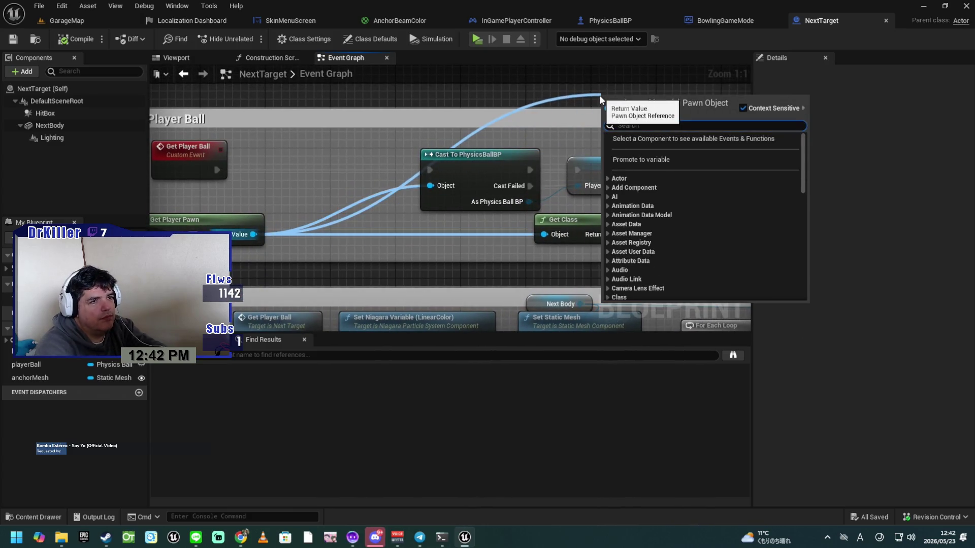
text(is val)
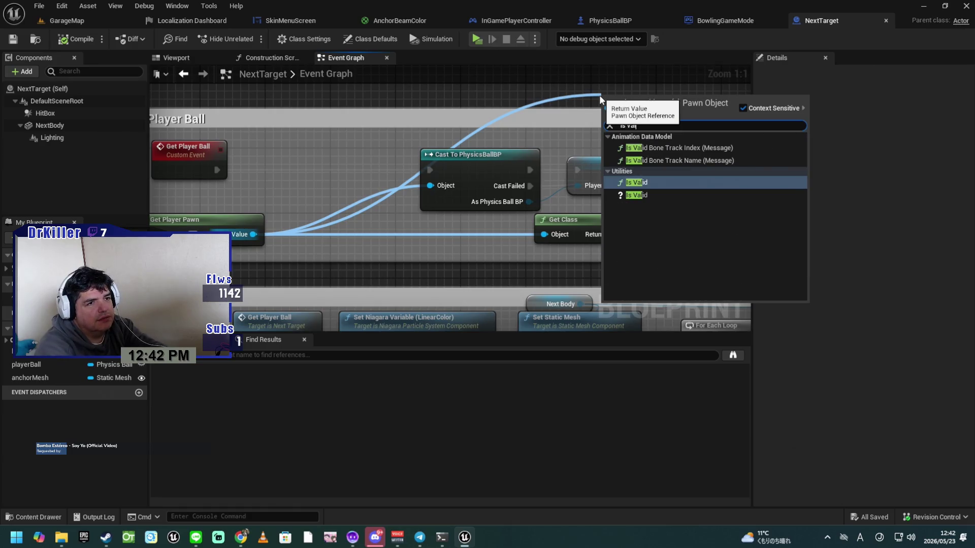
key(Down)
key(Return)
drag(673, 137, 577, 137)
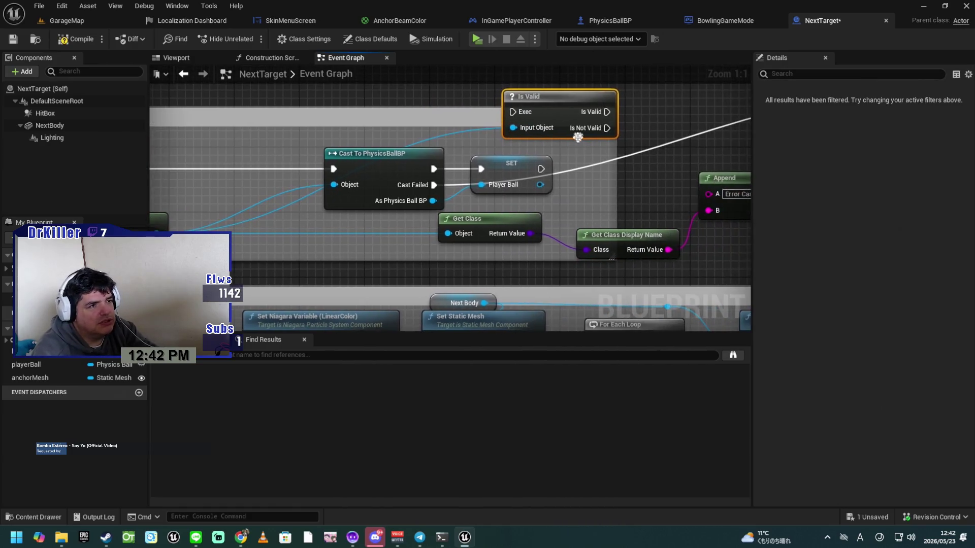
drag(440, 187, 464, 170)
drag(517, 112, 518, 113)
mouse_move(588, 123)
mouse_down()
mouse_move(446, 175)
mouse_move(461, 118)
mouse_move(470, 119)
mouse_up()
Add a Print String on the Is Not Valid path printing 'We have NOTHING'.
mouse_move(523, 152)
mouse_down()
mouse_move(513, 184)
mouse_move(401, 203)
mouse_up()
mouse_move(367, 159)
mouse_down()
mouse_move(665, 223)
mouse_move(556, 230)
mouse_move(684, 213)
mouse_move(679, 156)
mouse_up()
mouse_move(503, 282)
mouse_down()
mouse_move(519, 128)
mouse_move(502, 152)
mouse_up()
drag(347, 84, 349, 85)
drag(524, 217, 525, 218)
text(print)
key(Return)
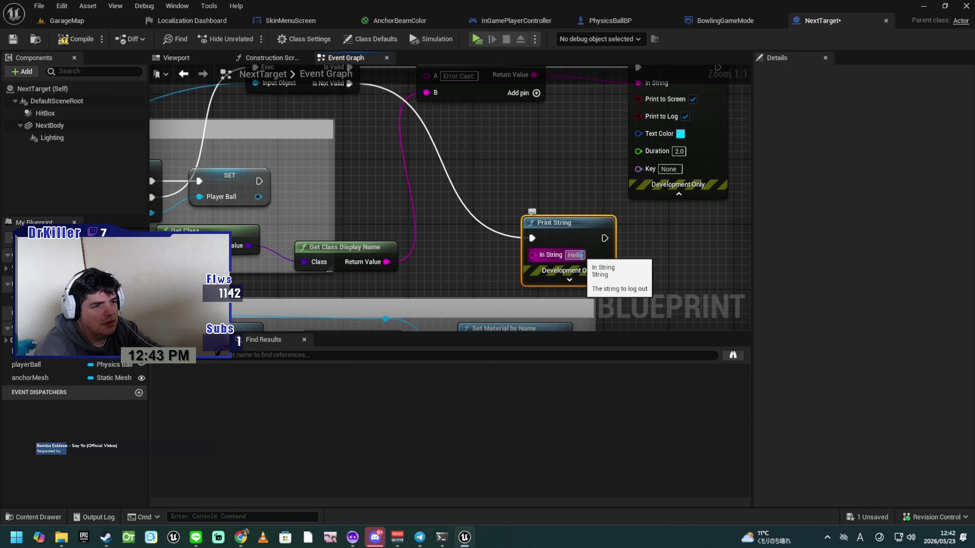
text(Well)
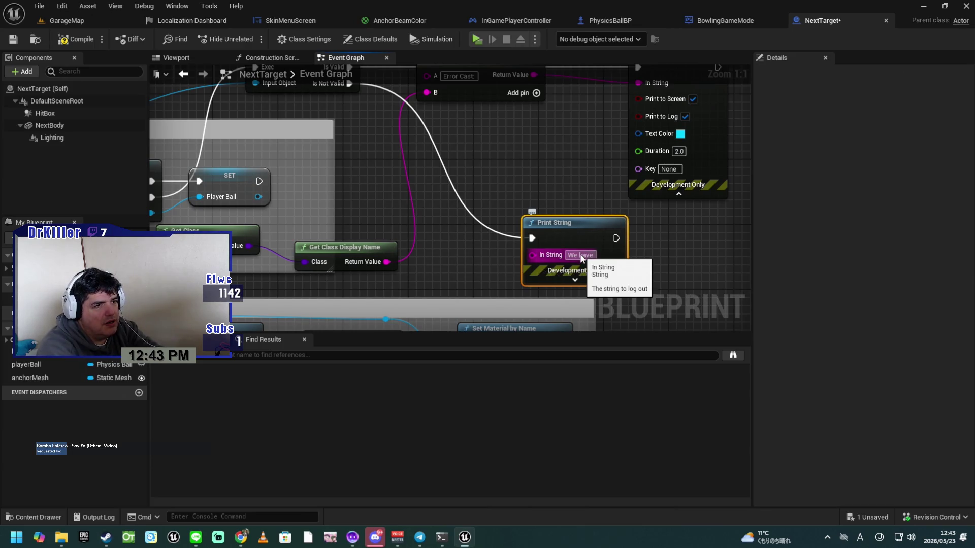
text(NOTHING)
key(Return)
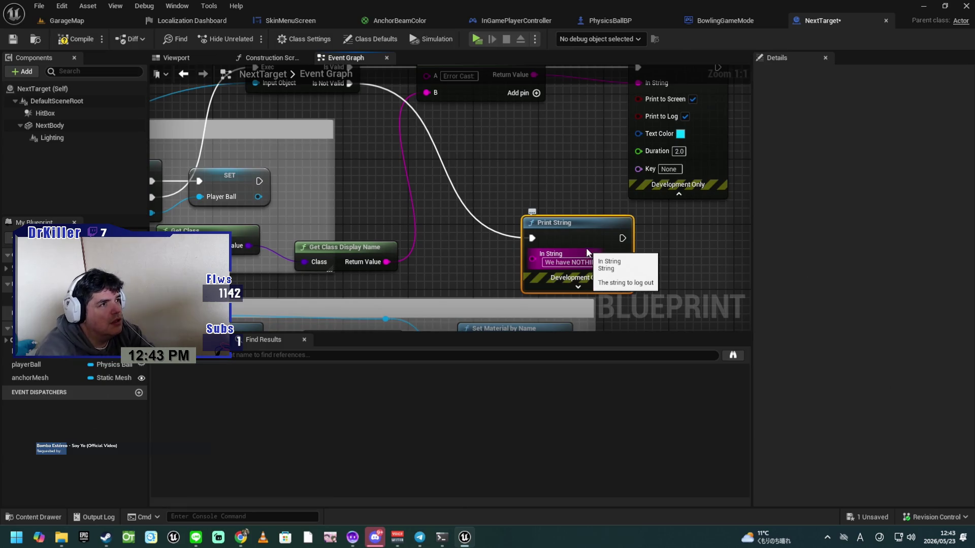
Compile and save NextTarget, then relaunch the HikiDama preview.
click(77, 41)
click(13, 39)
drag(569, 231, 676, 215)
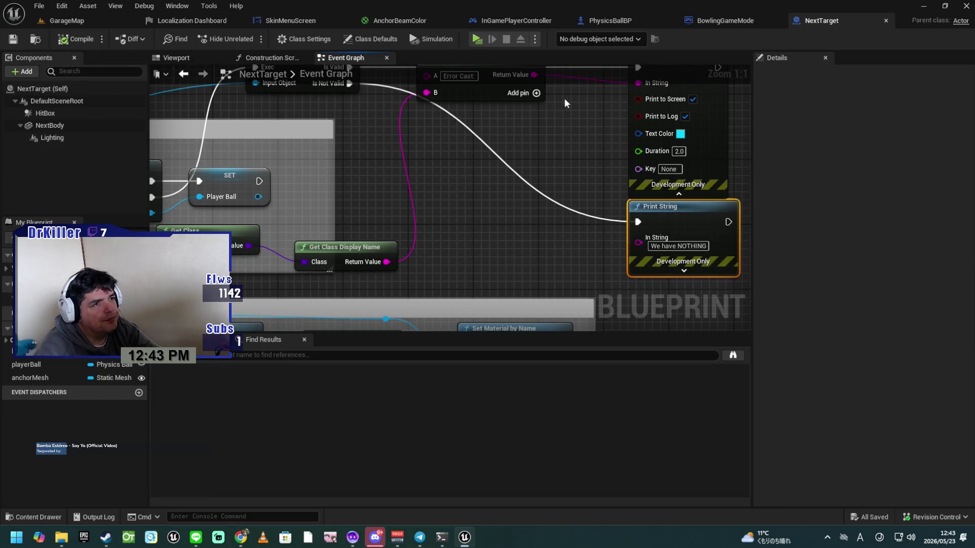
click(476, 39)
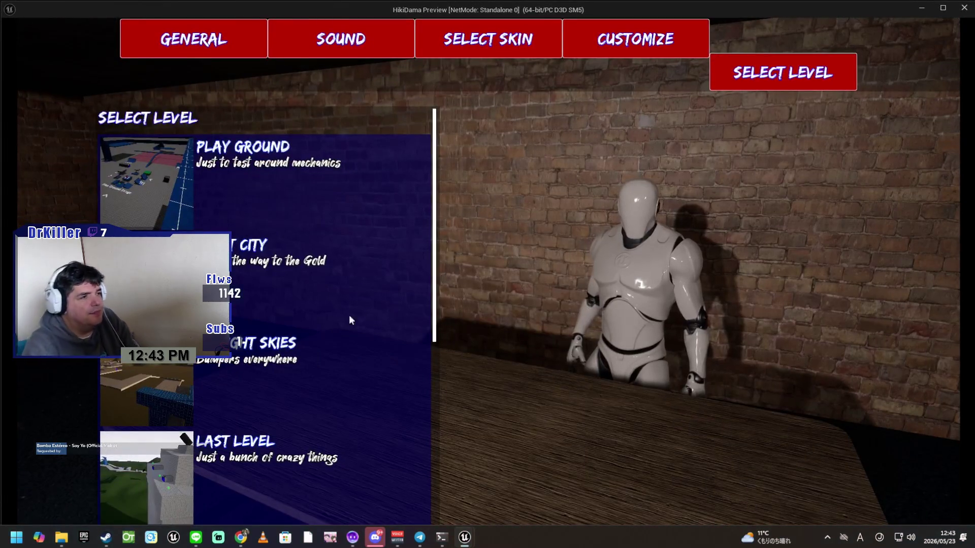
Pick Bowling Alley from the Select Level list and load it with GO.
scroll(325, 317, down, 2)
scroll(306, 325, down, 4)
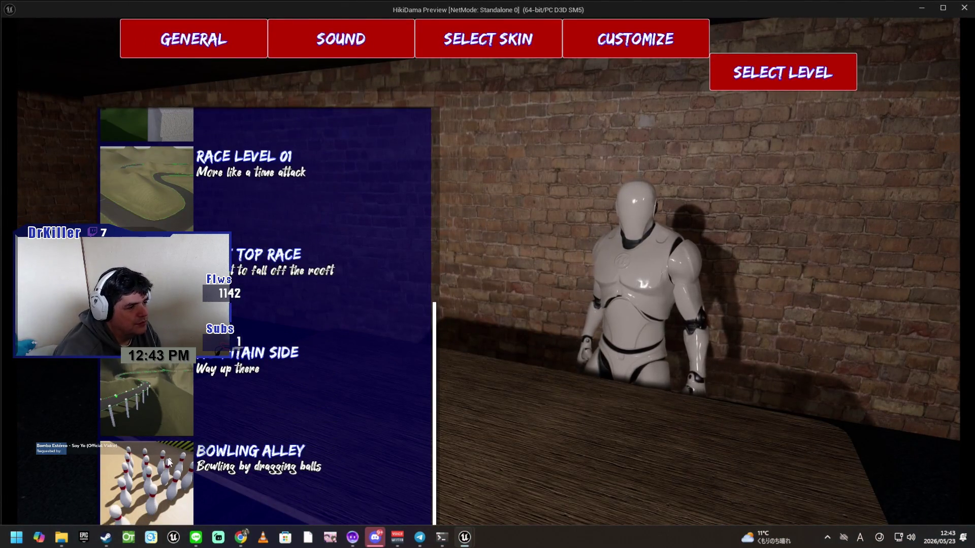
click(159, 471)
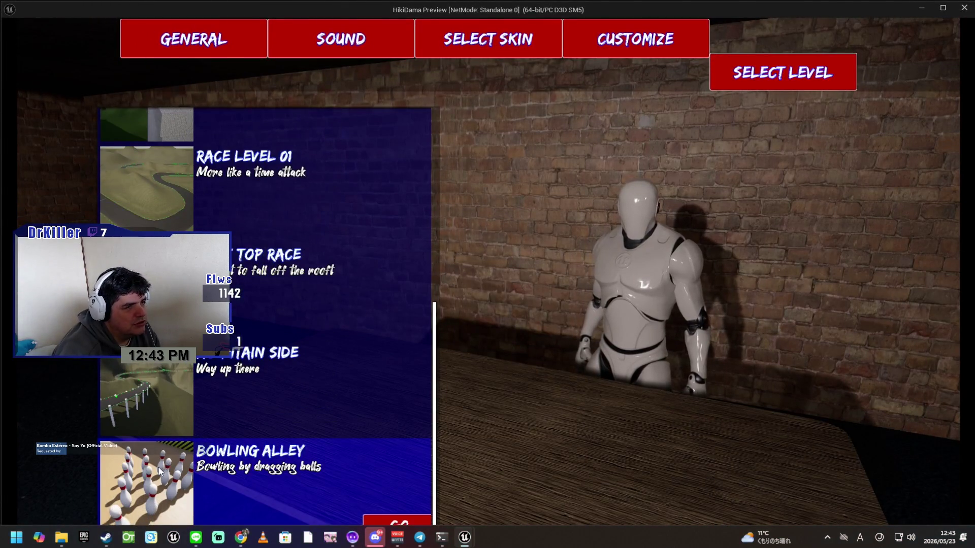
click(371, 516)
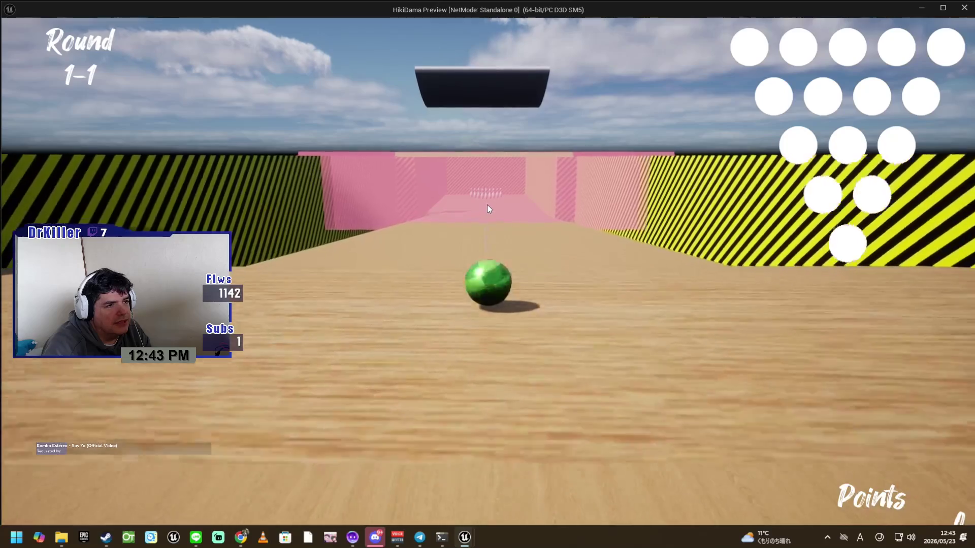
Bowl a round while watching for 'We have NOTHING' logs, then stop the preview and return to Get Player Ball.
click(487, 208)
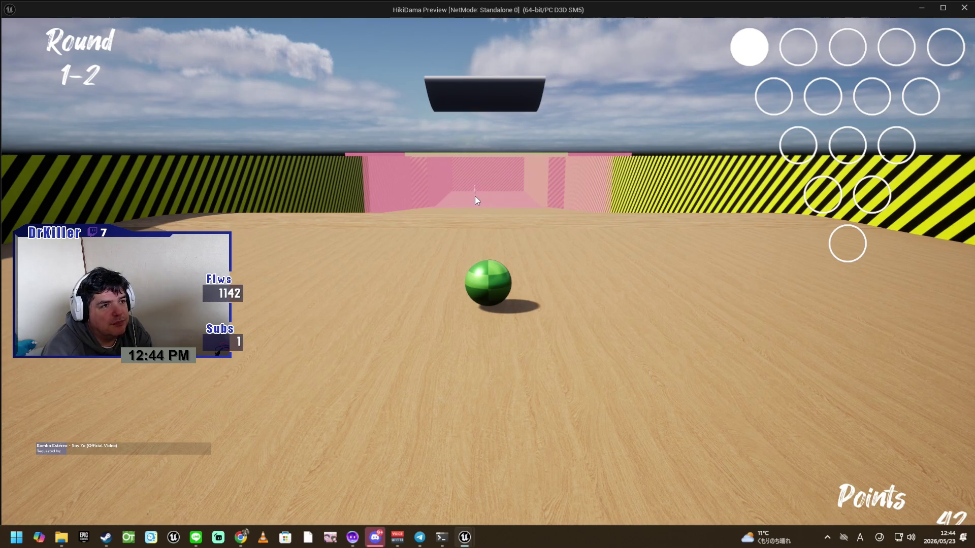
key(w)
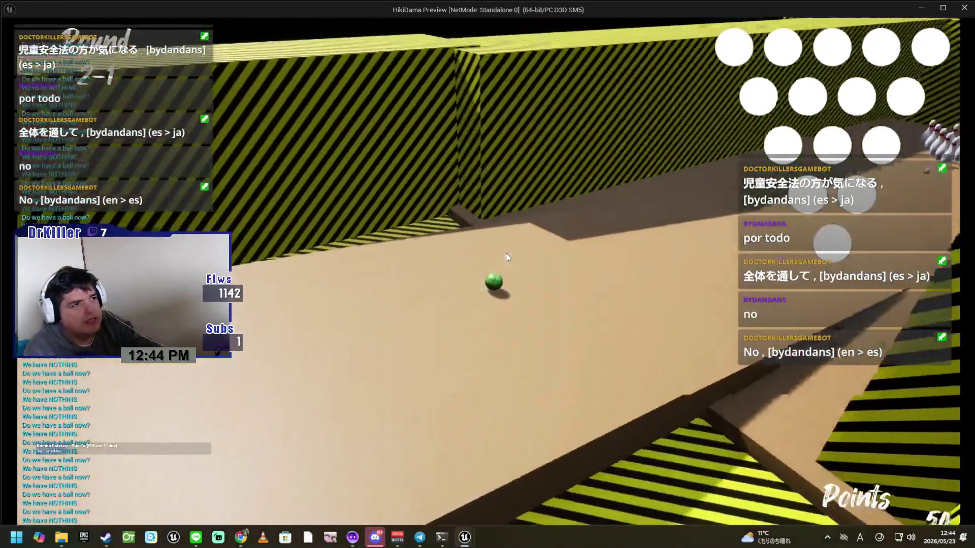
key(Escape)
scroll(431, 278, up, 2)
drag(497, 255, 741, 241)
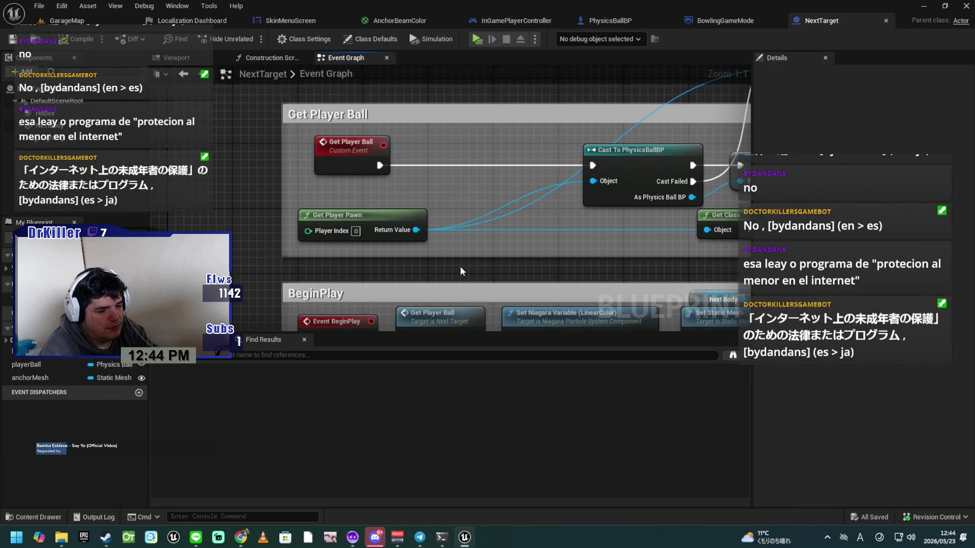
Add a Get Player Controller node (Player Index 0) to NextTarget's Event Graph.
drag(376, 224, 407, 255)
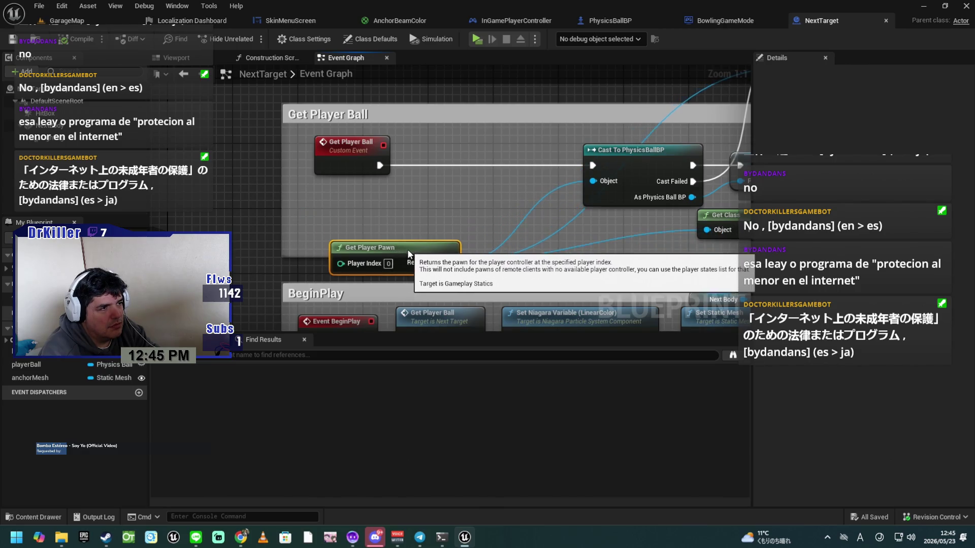
right_click(194, 162)
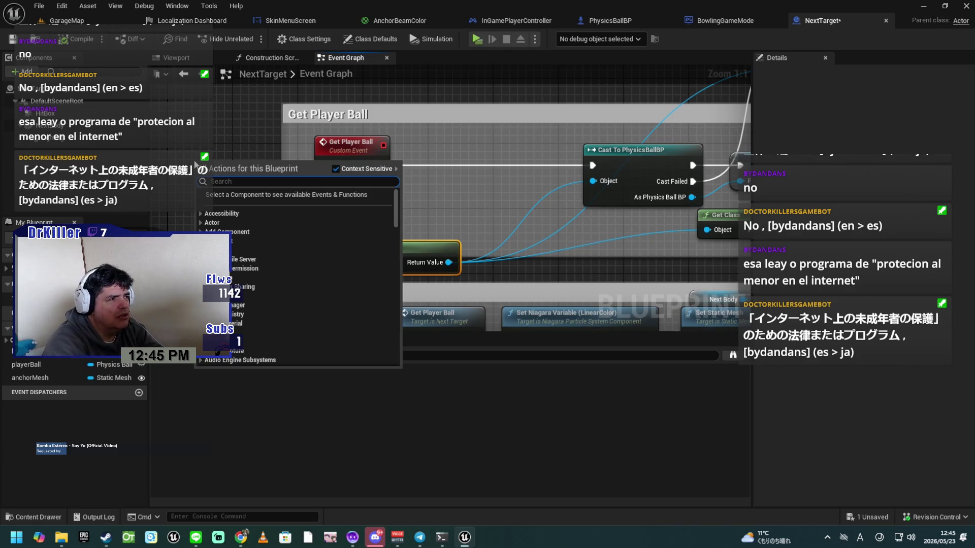
text(get)
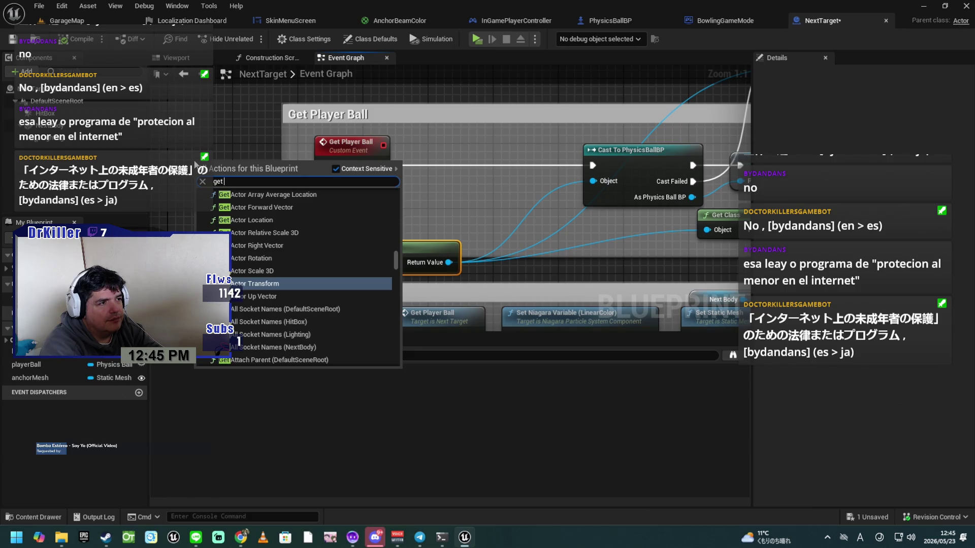
text( player contro)
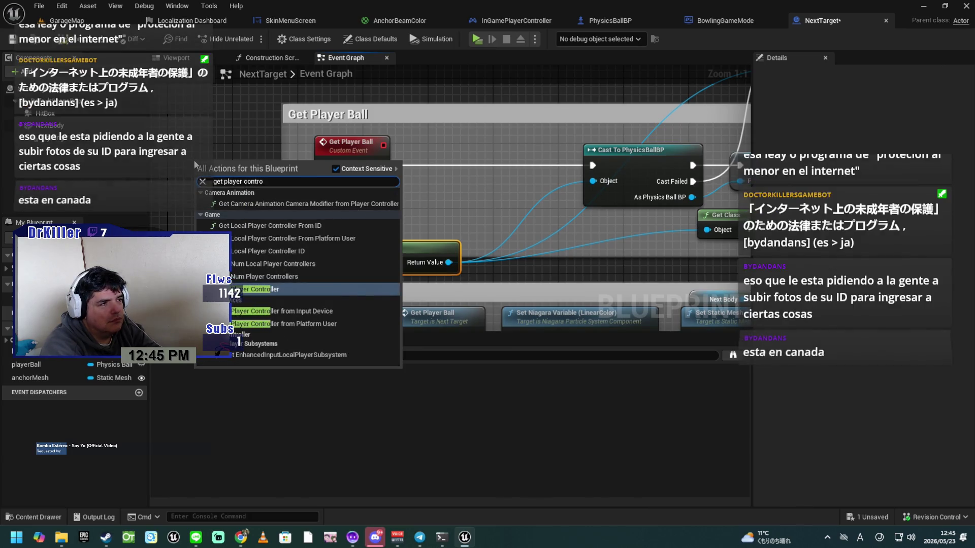
key(Return)
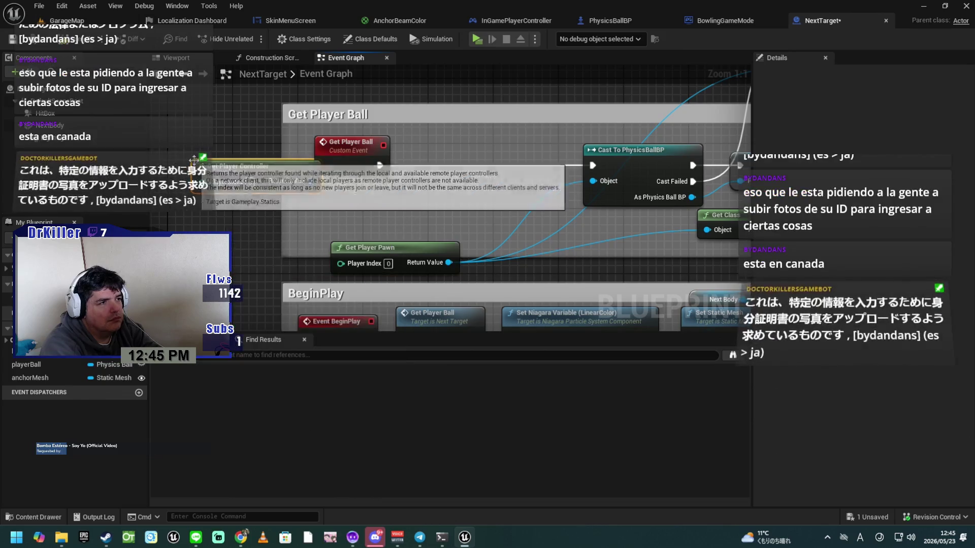
Position Get Player Controller above the Get Player Ball group and pull a wire from its Return Value.
mouse_move(193, 159)
mouse_down()
mouse_move(169, 176)
mouse_move(203, 195)
mouse_up()
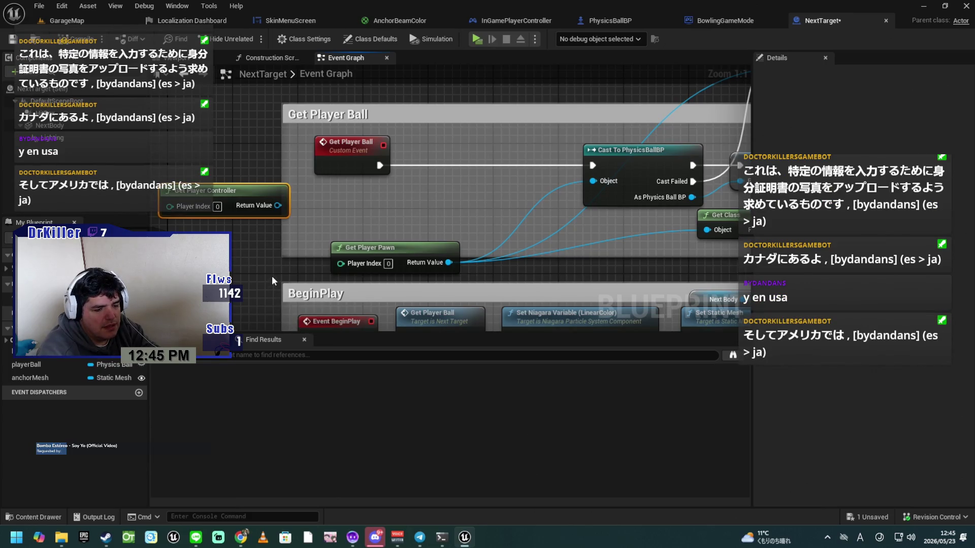
mouse_move(254, 285)
mouse_down()
mouse_move(447, 304)
mouse_move(399, 226)
mouse_move(265, 304)
mouse_move(267, 322)
mouse_up()
drag(295, 278, 401, 109)
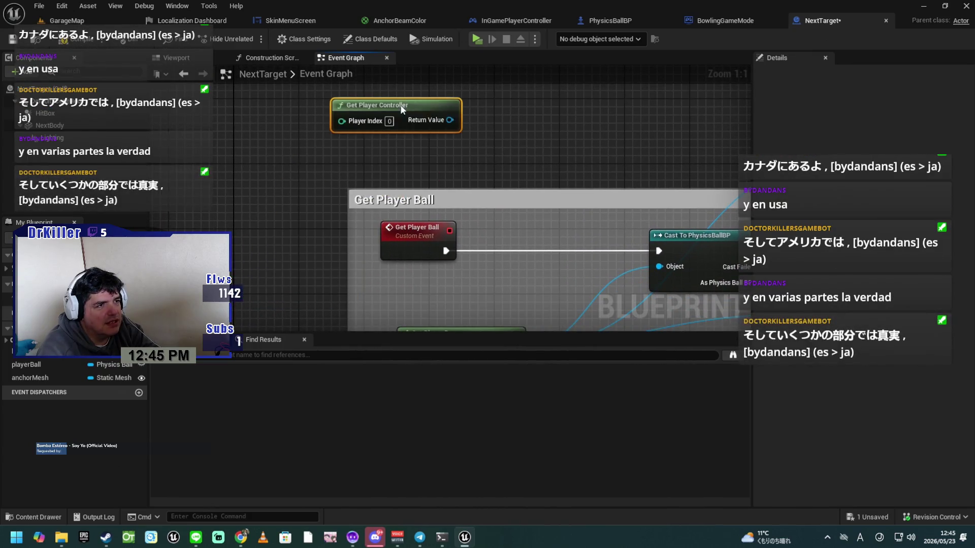
drag(463, 178, 420, 226)
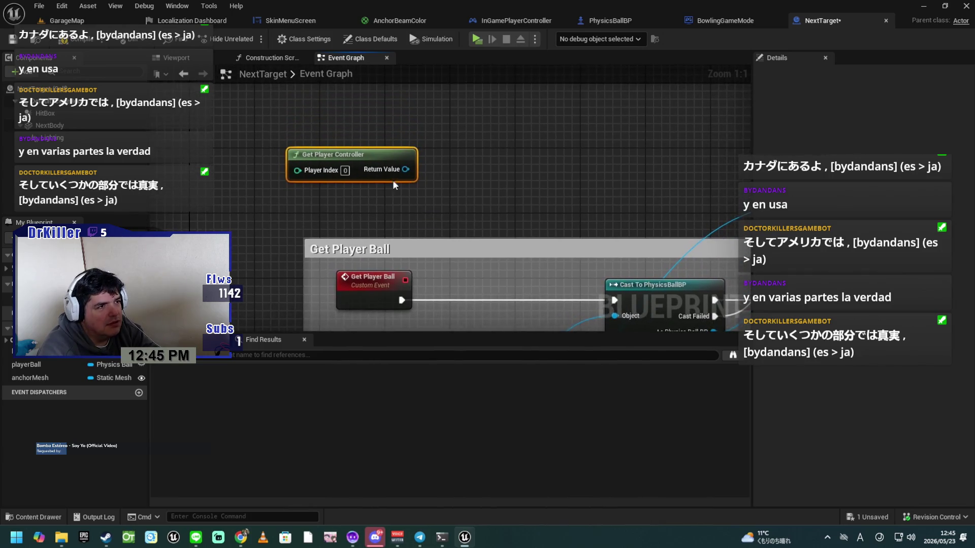
mouse_move(379, 154)
mouse_down()
mouse_move(401, 133)
mouse_move(427, 183)
mouse_move(410, 216)
mouse_up()
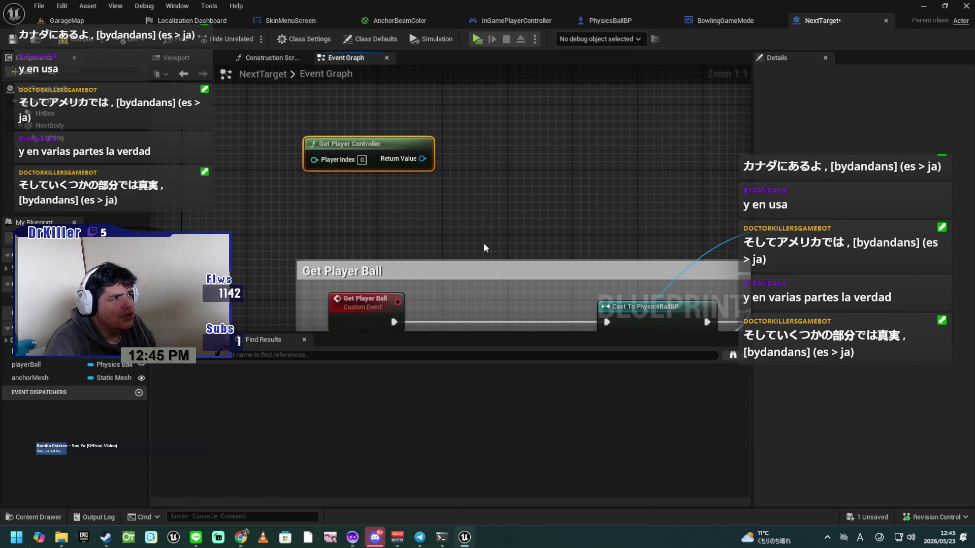
mouse_move(422, 158)
mouse_down()
mouse_move(511, 153)
mouse_move(500, 153)
mouse_up()
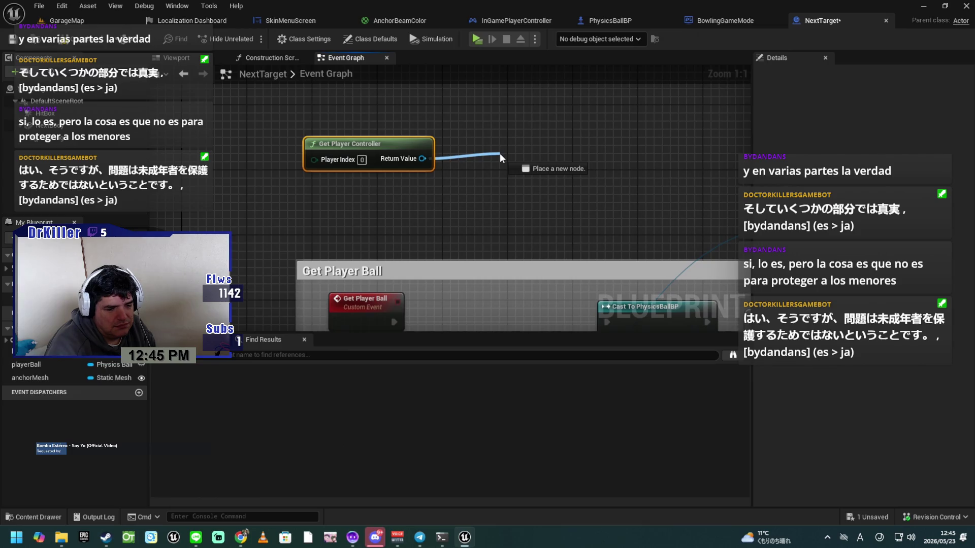
drag(500, 153, 486, 156)
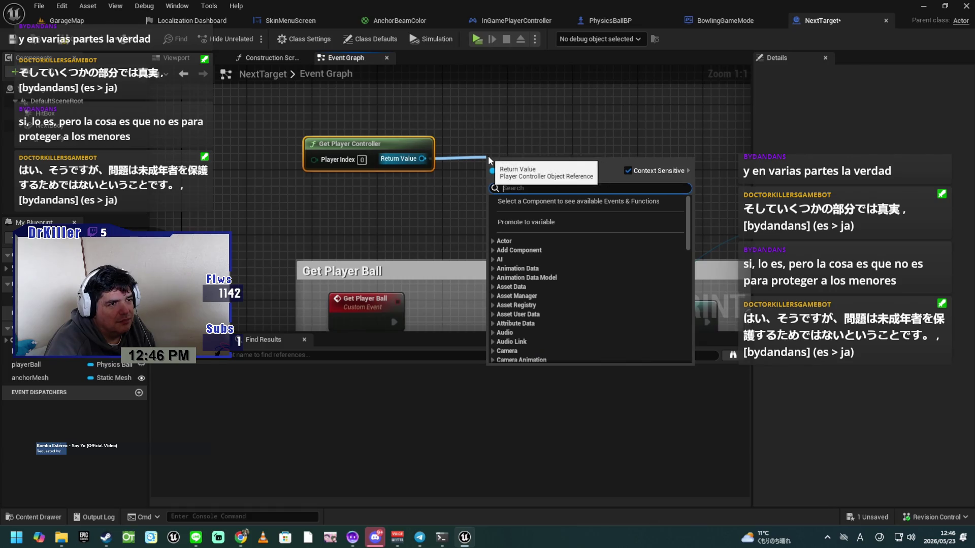